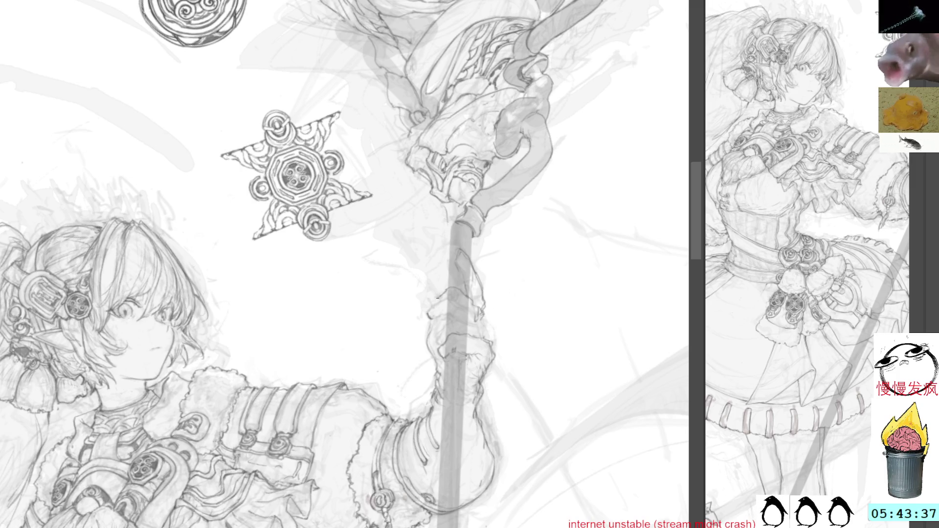
Step: Tilt the canvas view until the staff lies nearly horizontal with its spiral head at left
{"action": "key", "text": "minus"}
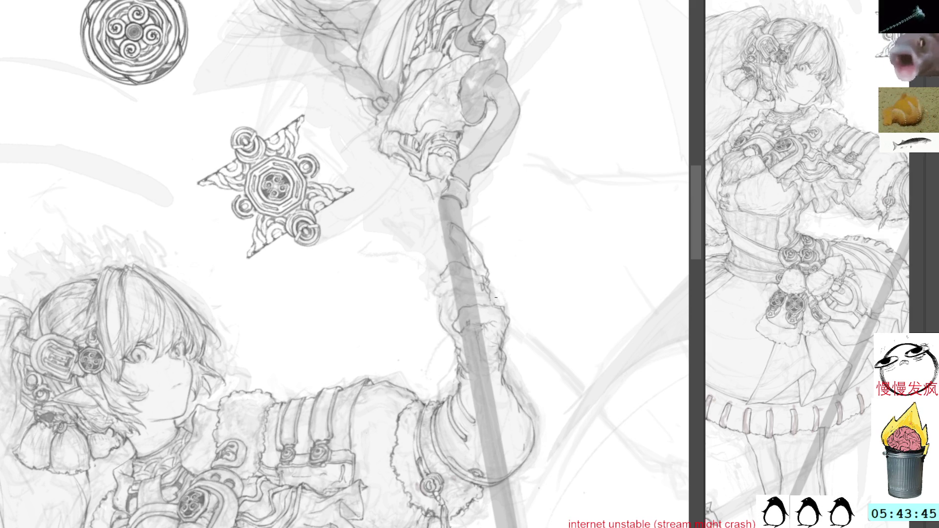
{"action": "left_click_drag", "start_coordinate": [526, 248], "coordinate": [477, 279]}
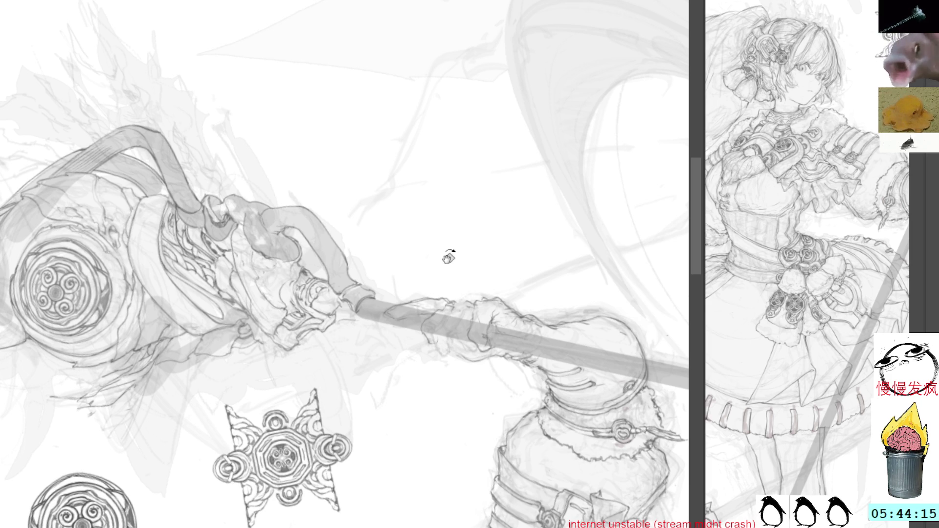
Step: Rotate the view a little more so the staff lies fully level
{"action": "mouse_move", "coordinate": [498, 238]}
{"action": "left_mouse_down"}
{"action": "mouse_move", "coordinate": [511, 221]}
{"action": "mouse_move", "coordinate": [469, 211]}
{"action": "left_mouse_up"}
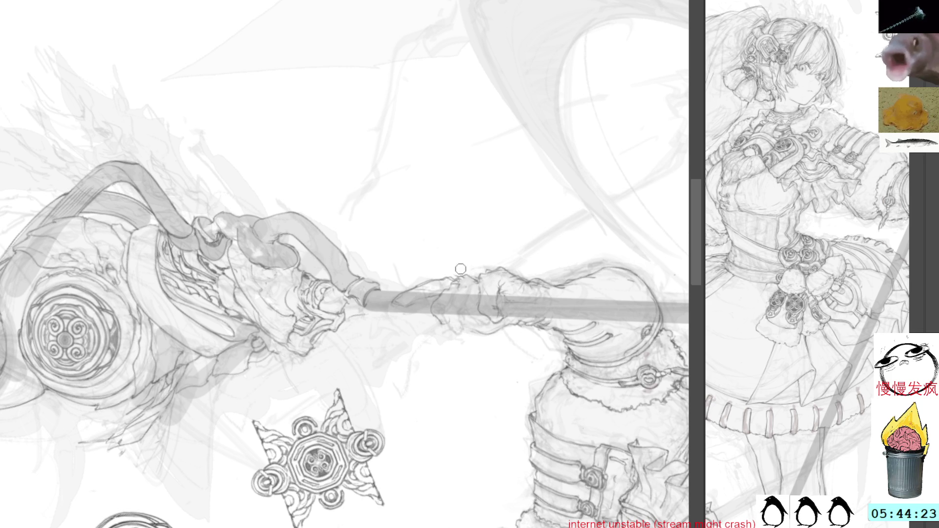
Step: Erase lightly to fade the stray sketch strokes near the gripping hand
{"action": "left_click_drag", "start_coordinate": [463, 278], "coordinate": [460, 272]}
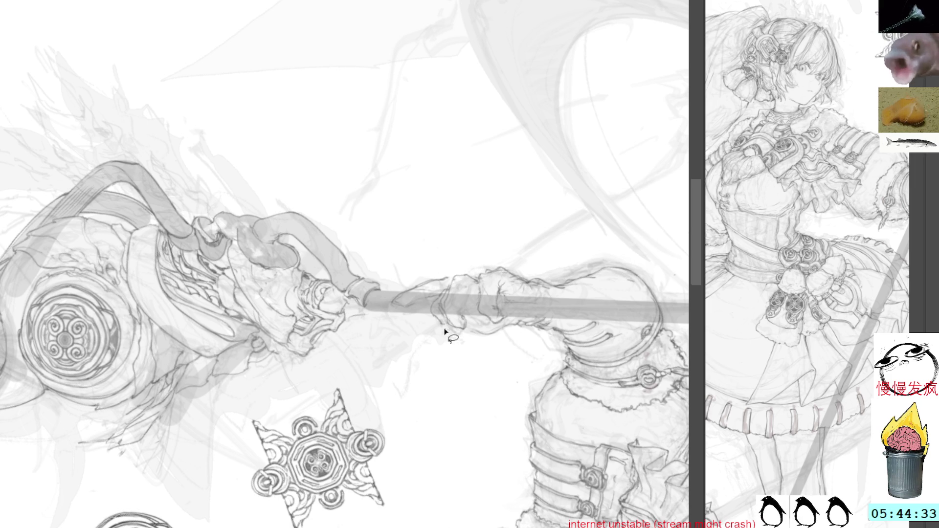
Step: Add small dark marks beside the hand and rotate the view until the staff is horizontal
{"action": "left_click_drag", "start_coordinate": [445, 286], "coordinate": [445, 328]}
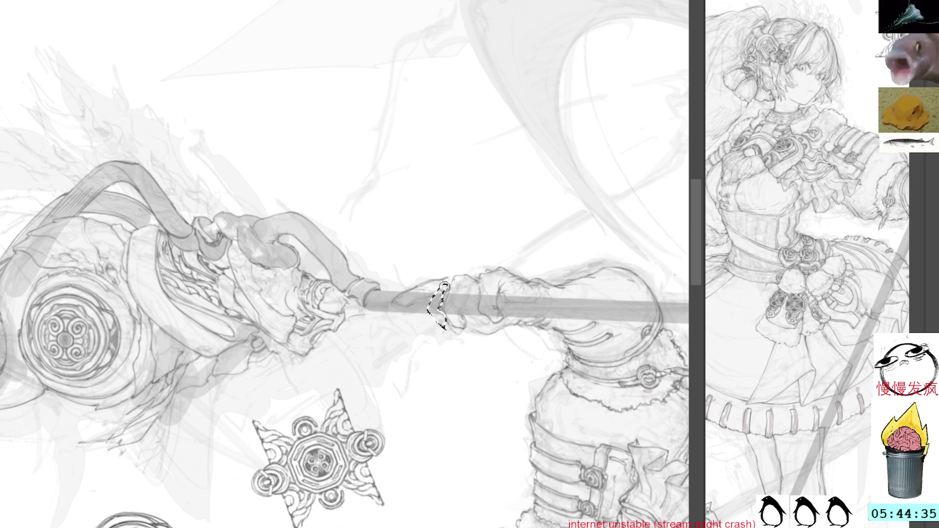
{"action": "key", "text": "ctrl+d"}
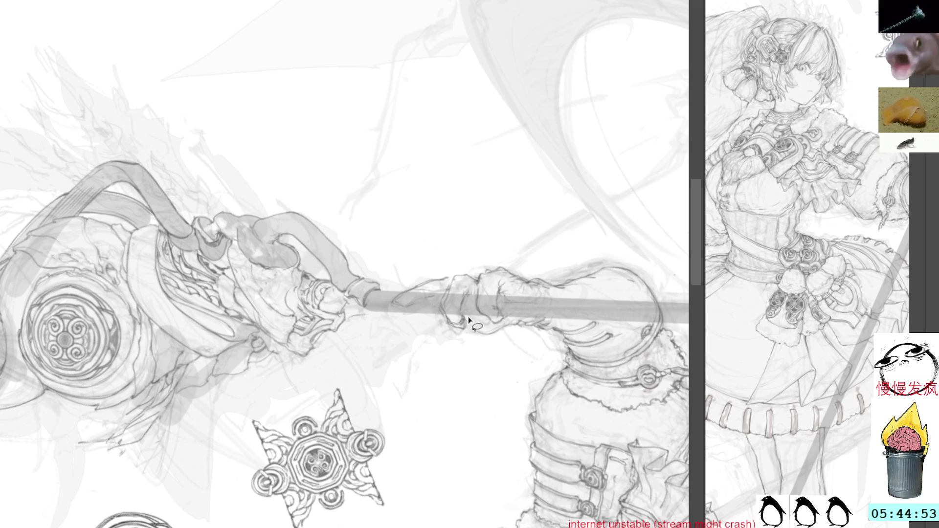
{"action": "left_click_drag", "start_coordinate": [466, 336], "coordinate": [465, 330]}
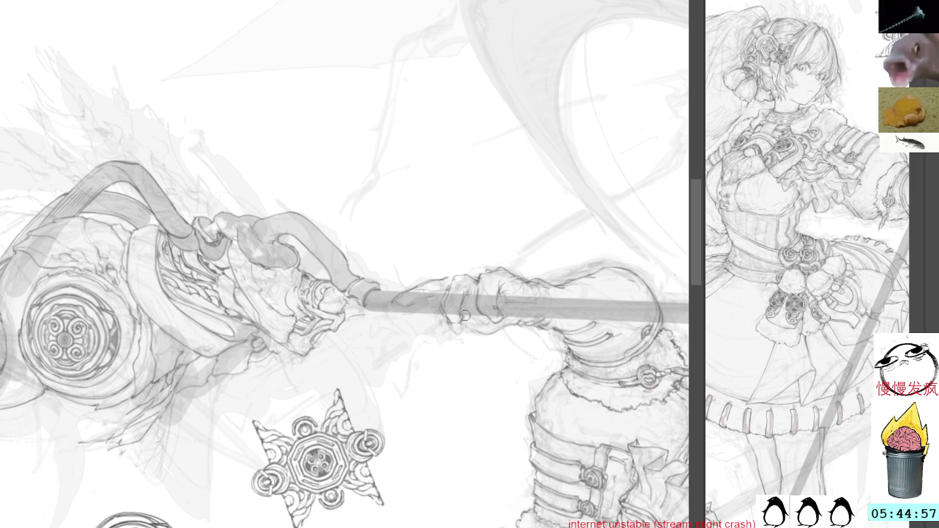
{"action": "left_click_drag", "start_coordinate": [465, 315], "coordinate": [459, 313]}
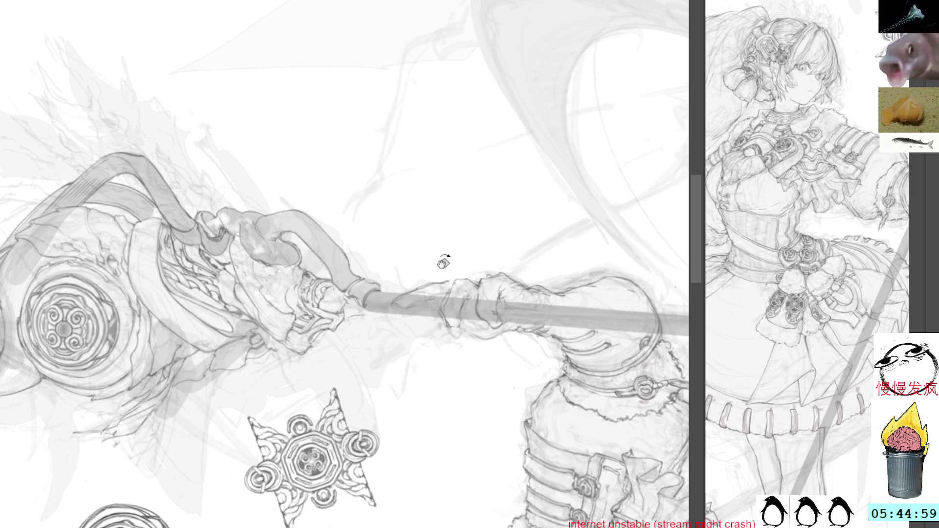
{"action": "mouse_move", "coordinate": [444, 263]}
{"action": "left_mouse_down"}
{"action": "mouse_move", "coordinate": [479, 233]}
{"action": "mouse_move", "coordinate": [441, 212]}
{"action": "mouse_move", "coordinate": [429, 264]}
{"action": "mouse_move", "coordinate": [480, 237]}
{"action": "mouse_move", "coordinate": [447, 222]}
{"action": "left_mouse_up"}
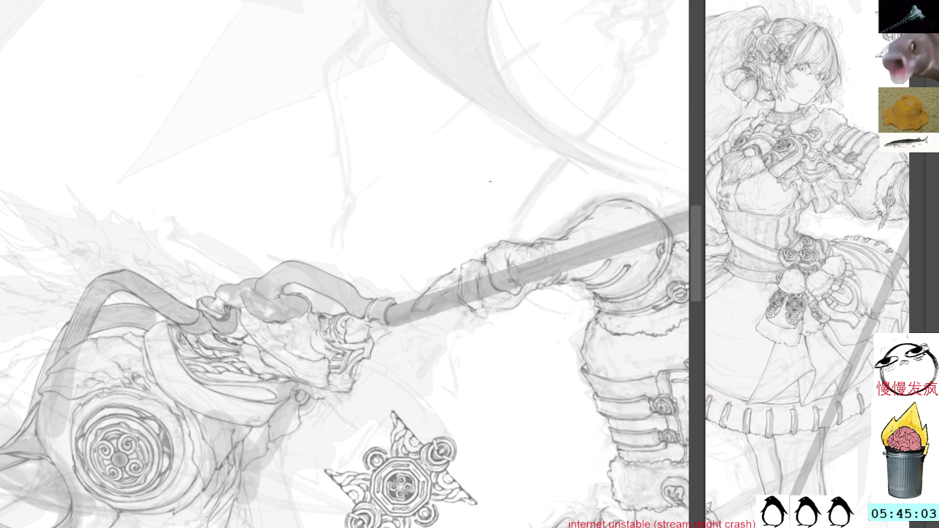
{"action": "left_click_drag", "start_coordinate": [495, 181], "coordinate": [511, 224]}
{"action": "key", "text": "ctrl+z"}
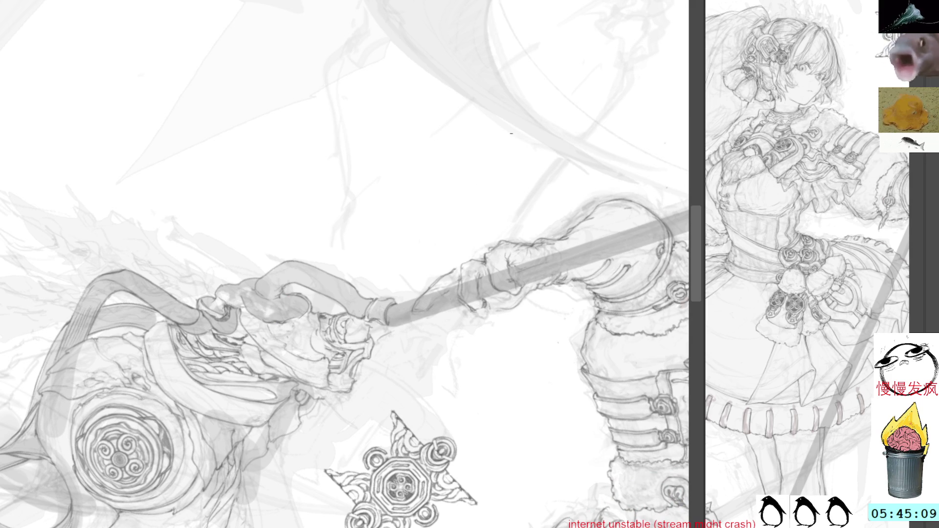
{"action": "left_click_drag", "start_coordinate": [509, 142], "coordinate": [528, 208]}
Step: Lasso the fingers on the staff and tilt them slightly with Free Transform
{"action": "left_click_drag", "start_coordinate": [472, 324], "coordinate": [469, 352]}
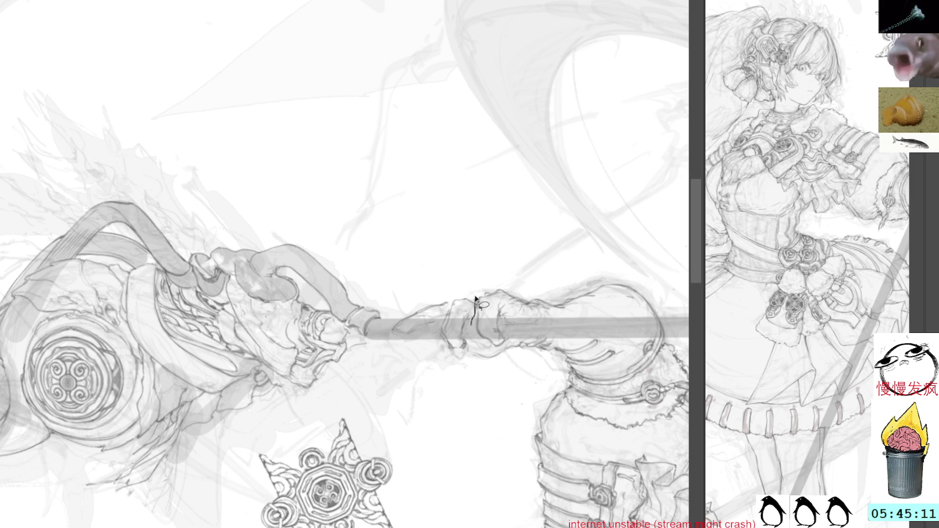
{"action": "key", "text": "ctrl+t"}
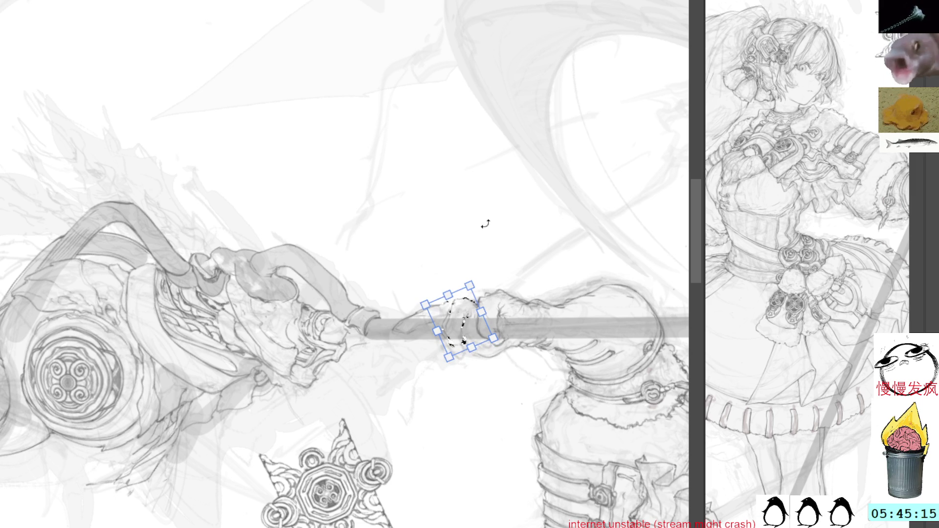
{"action": "key", "text": "Return"}
{"action": "key", "text": "ctrl+t"}
{"action": "mouse_move", "coordinate": [452, 364]}
{"action": "left_mouse_down"}
{"action": "mouse_move", "coordinate": [445, 359]}
{"action": "mouse_move", "coordinate": [464, 357]}
{"action": "left_mouse_up"}
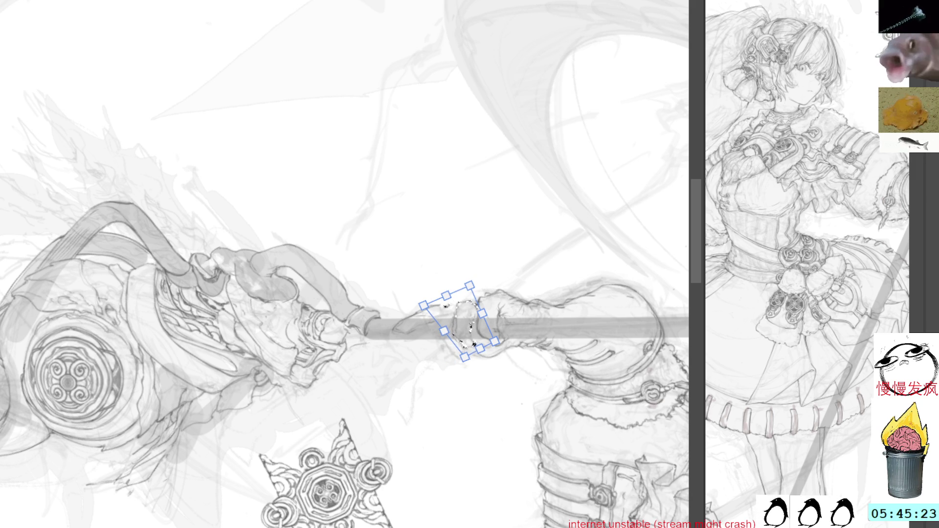
{"action": "key", "text": "Return"}
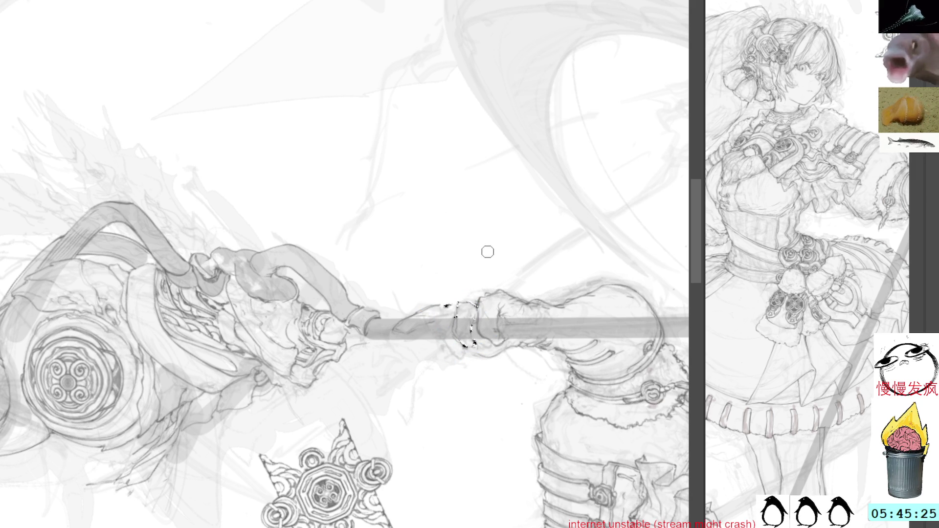
{"action": "key", "text": "ctrl+d"}
Step: Lasso the rest of the gripping hand and apply a transform to it
{"action": "key", "text": "l"}
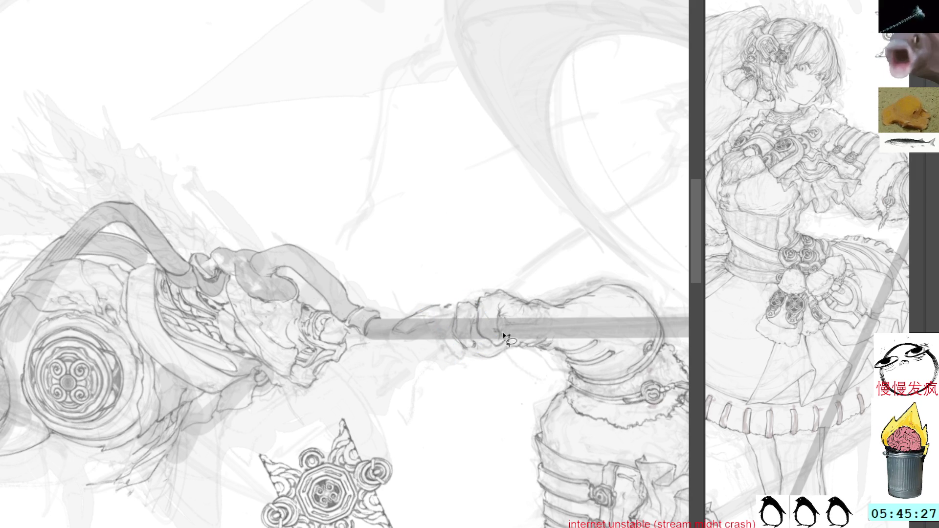
{"action": "left_click_drag", "start_coordinate": [502, 314], "coordinate": [478, 297]}
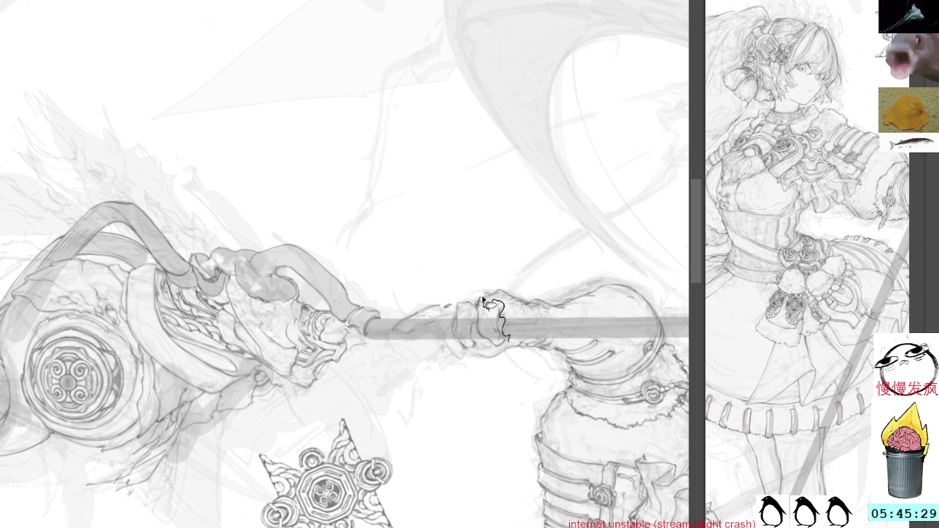
{"action": "mouse_move", "coordinate": [478, 297]}
{"action": "left_mouse_down"}
{"action": "mouse_move", "coordinate": [506, 347]}
{"action": "mouse_move", "coordinate": [492, 350]}
{"action": "left_mouse_up"}
{"action": "key", "text": "ctrl+t"}
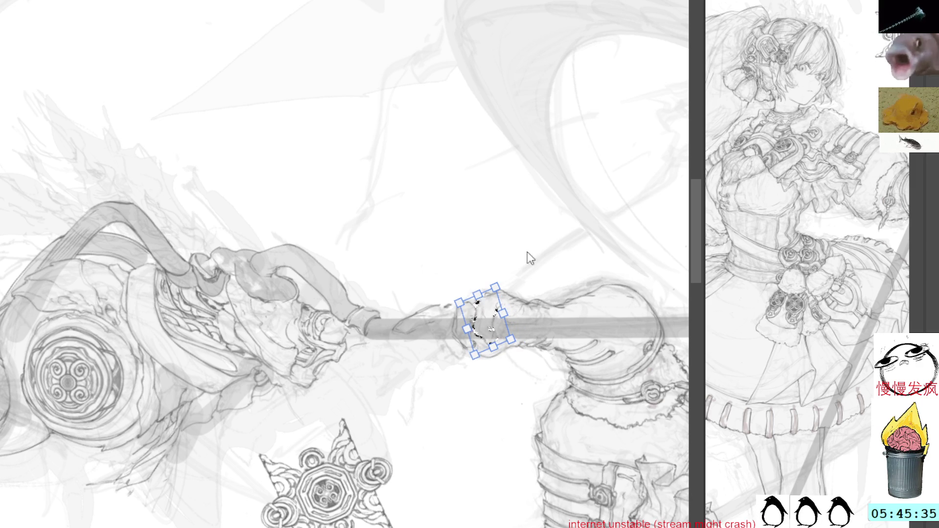
{"action": "key", "text": "Return"}
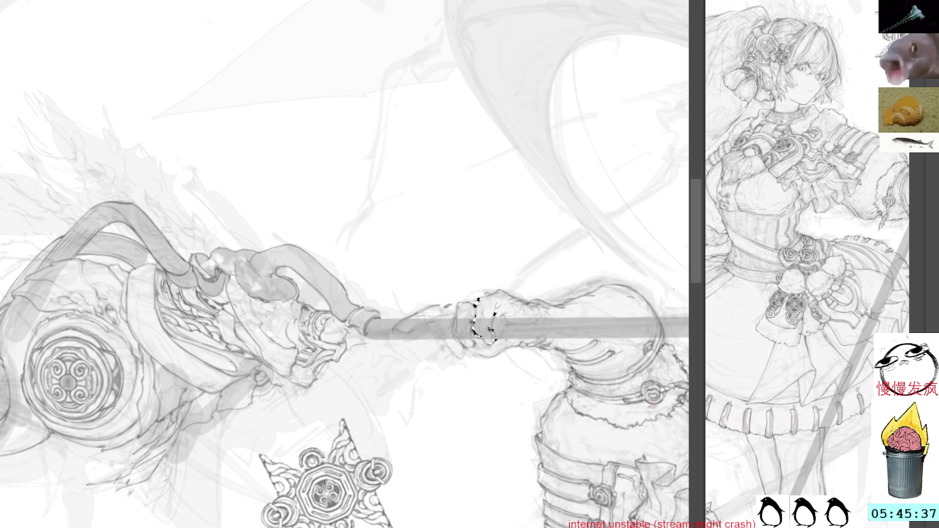
{"action": "key", "text": "ctrl+d"}
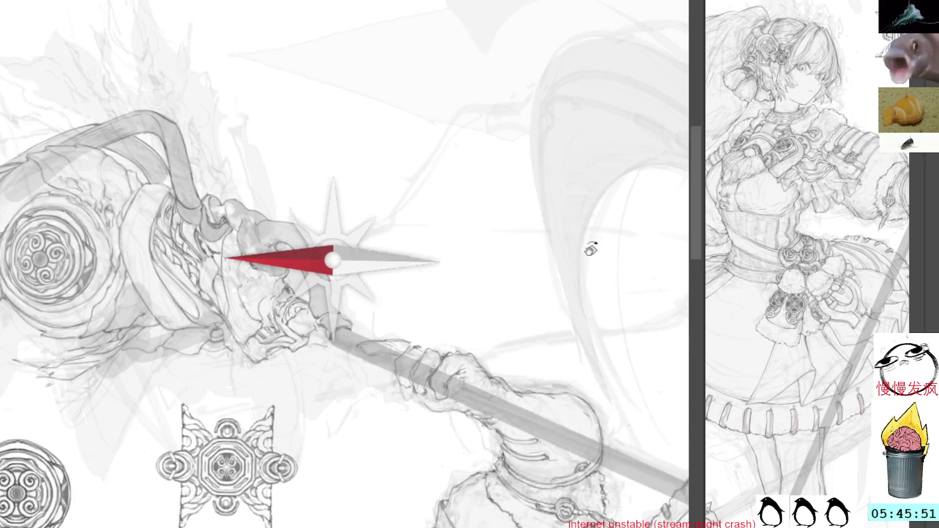
Step: Rotate the canvas upright and pan to show the circular ornament, staff head and girl's face
{"action": "left_click_drag", "start_coordinate": [528, 140], "coordinate": [484, 388]}
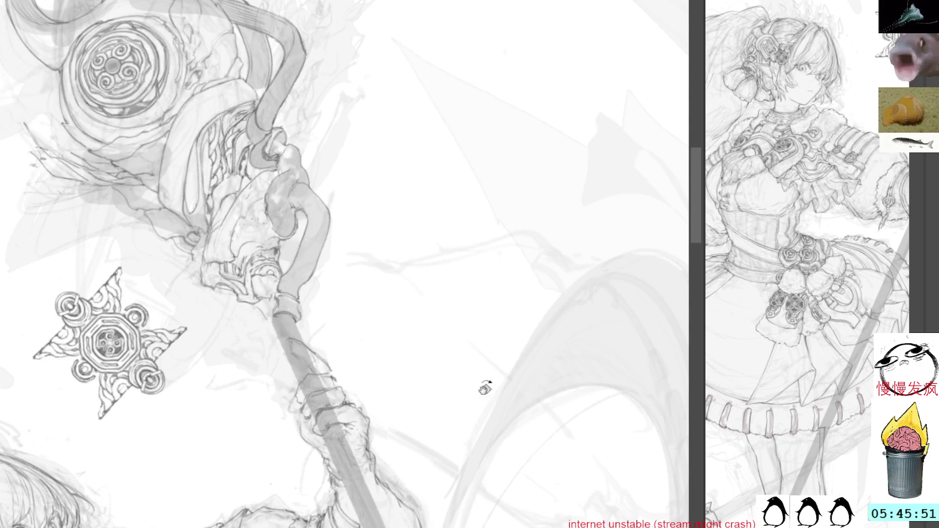
{"action": "left_click_drag", "start_coordinate": [425, 311], "coordinate": [547, 295]}
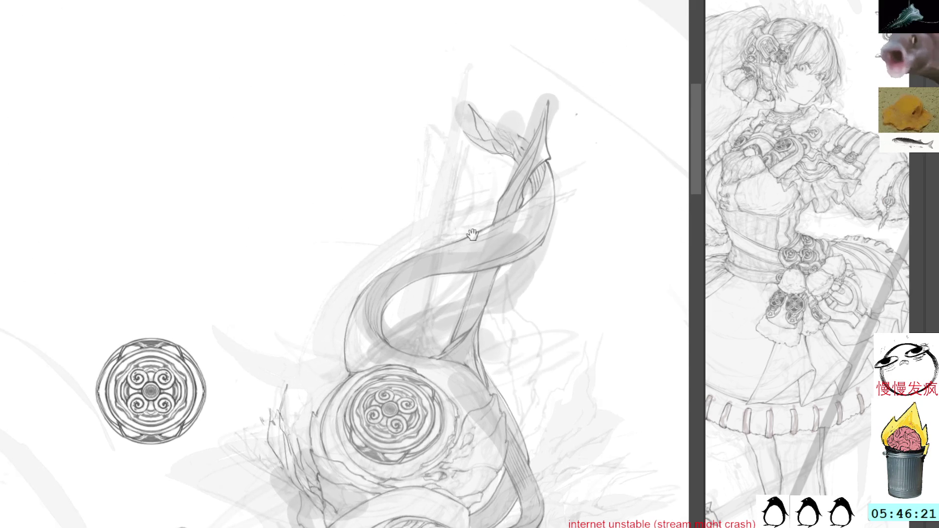
{"action": "mouse_move", "coordinate": [430, 230]}
{"action": "left_mouse_down"}
{"action": "mouse_move", "coordinate": [458, 205]}
{"action": "mouse_move", "coordinate": [485, 204]}
{"action": "left_mouse_up"}
{"action": "scroll", "coordinate": [450, 220], "scroll_direction": "down", "scroll_amount": 5}
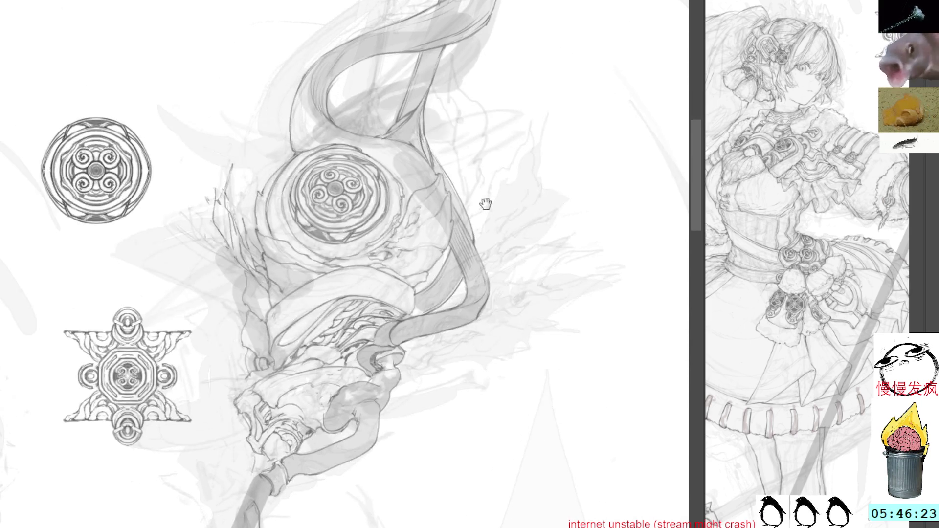
{"action": "left_click_drag", "start_coordinate": [345, 458], "coordinate": [459, 323]}
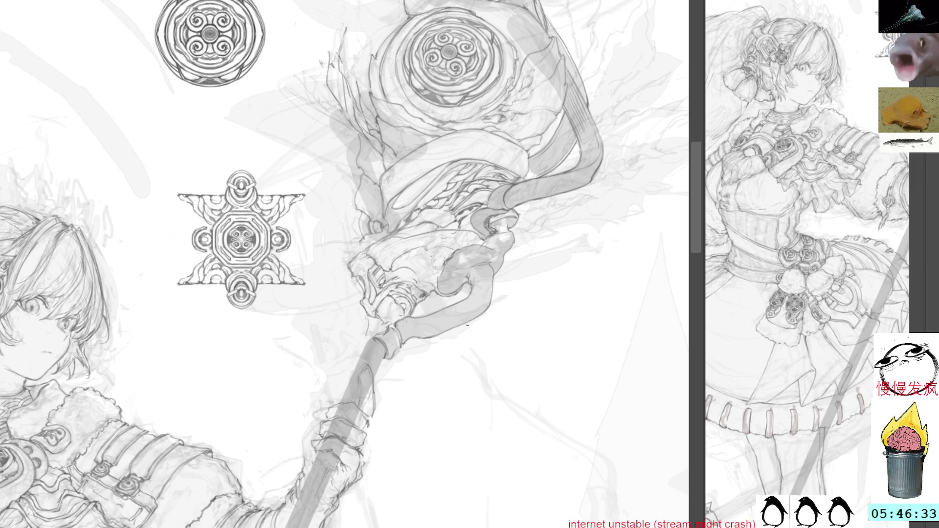
{"action": "left_click_drag", "start_coordinate": [455, 350], "coordinate": [602, 305]}
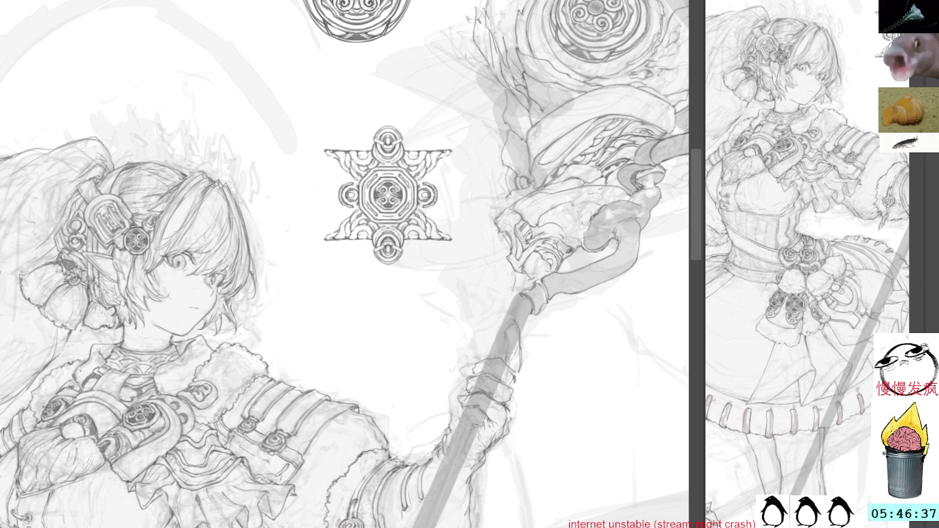
Step: Lasso the hand on the staff, squash and restretch it, then add a curved line nearby
{"action": "mouse_move", "coordinate": [528, 361]}
{"action": "left_mouse_down"}
{"action": "mouse_move", "coordinate": [502, 434]}
{"action": "mouse_move", "coordinate": [531, 372]}
{"action": "left_mouse_up"}
{"action": "key", "text": "ctrl+t"}
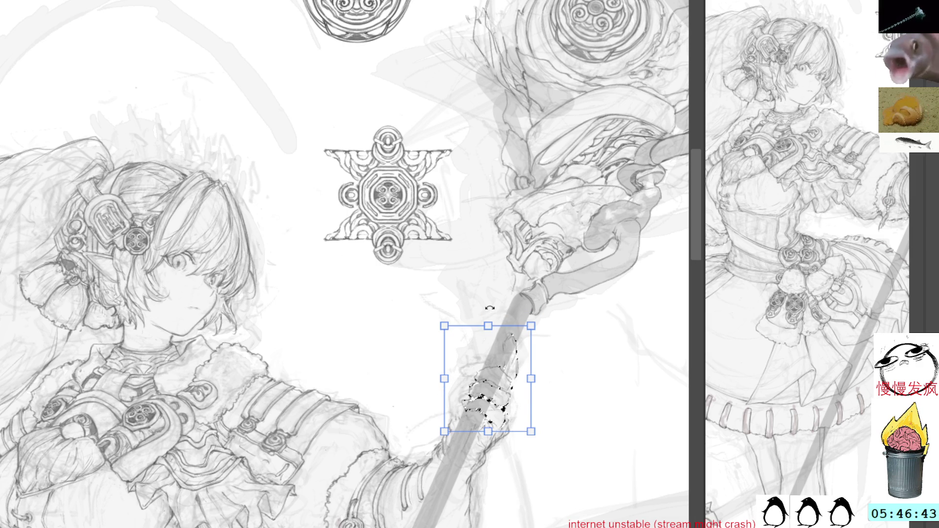
{"action": "left_click_drag", "start_coordinate": [490, 328], "coordinate": [524, 317]}
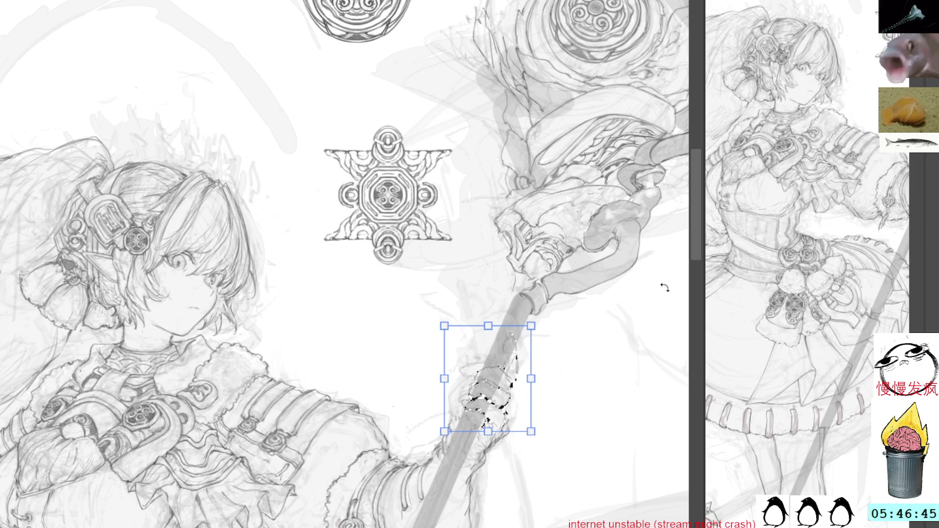
{"action": "key", "text": "Return"}
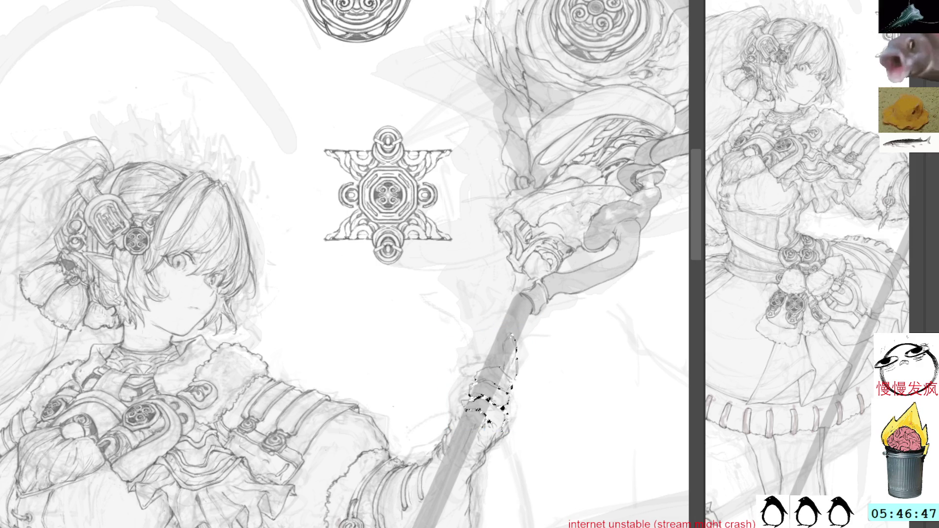
{"action": "left_click_drag", "start_coordinate": [490, 321], "coordinate": [490, 279]}
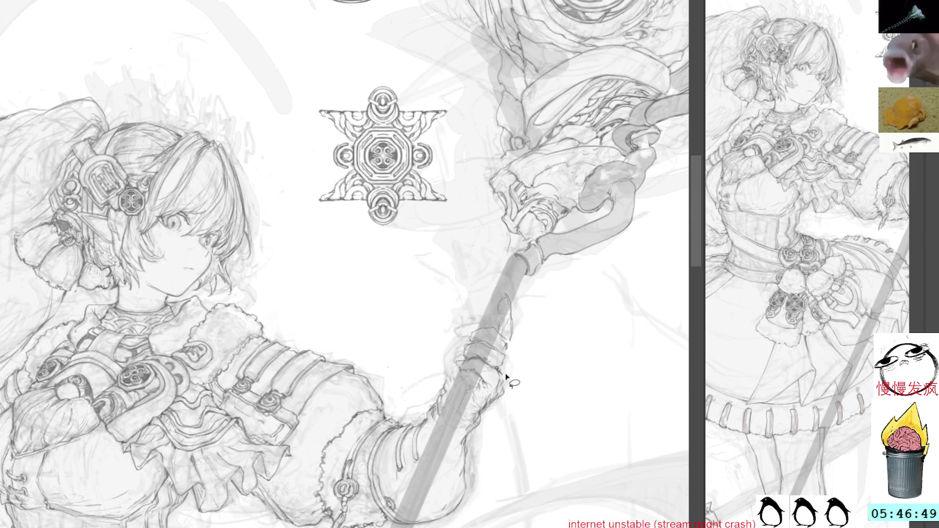
{"action": "left_click_drag", "start_coordinate": [504, 376], "coordinate": [506, 399]}
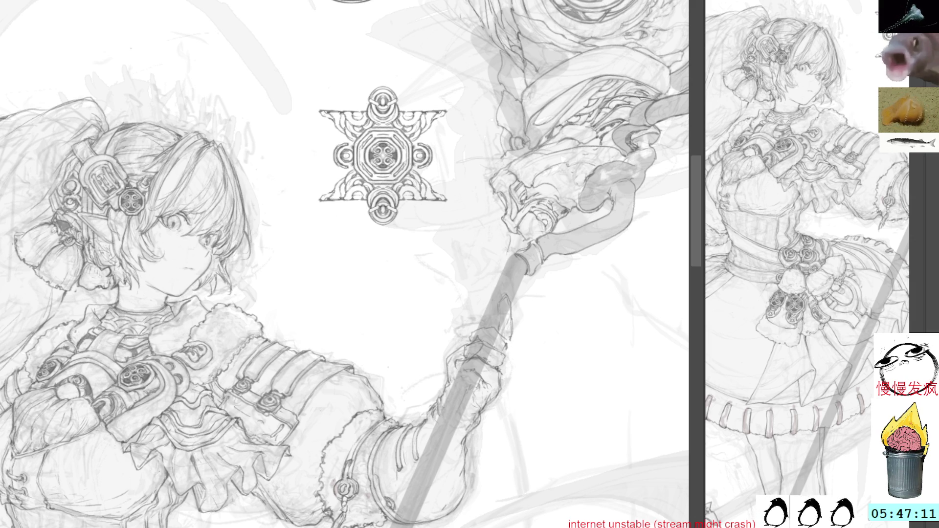
Step: Reselect the staff above the hand and redraw the shaft and hand with pencil strokes
{"action": "left_click_drag", "start_coordinate": [506, 343], "coordinate": [508, 345]}
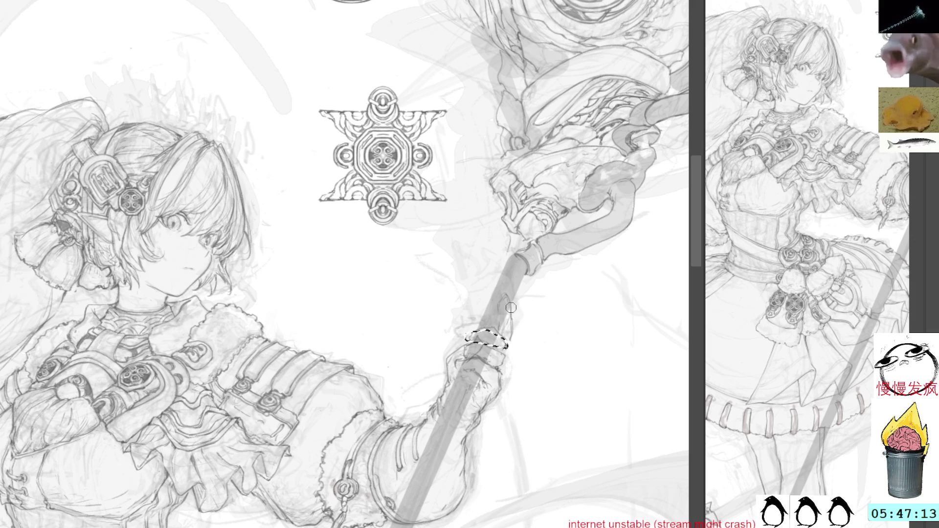
{"action": "key", "text": "ctrl+d"}
{"action": "mouse_move", "coordinate": [492, 310]}
{"action": "left_mouse_down"}
{"action": "mouse_move", "coordinate": [518, 342]}
{"action": "mouse_move", "coordinate": [507, 295]}
{"action": "left_mouse_up"}
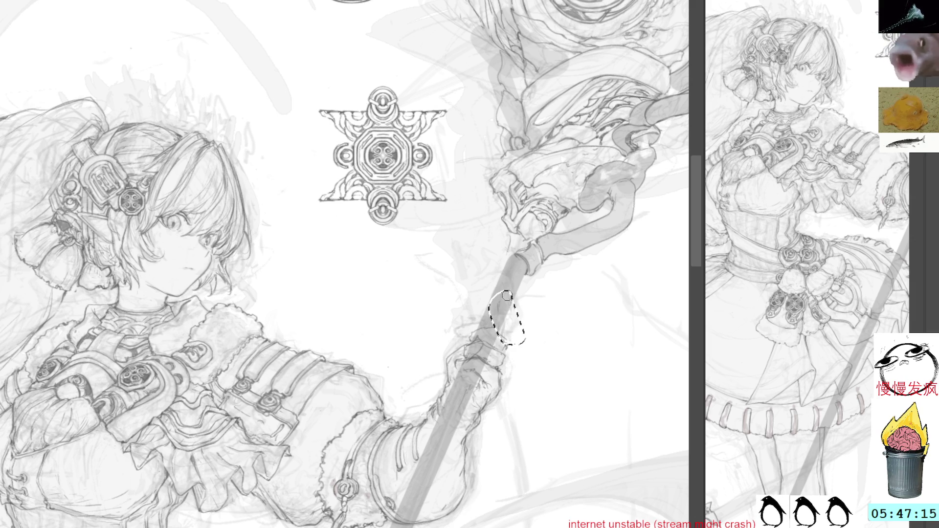
{"action": "key", "text": "ctrl+d"}
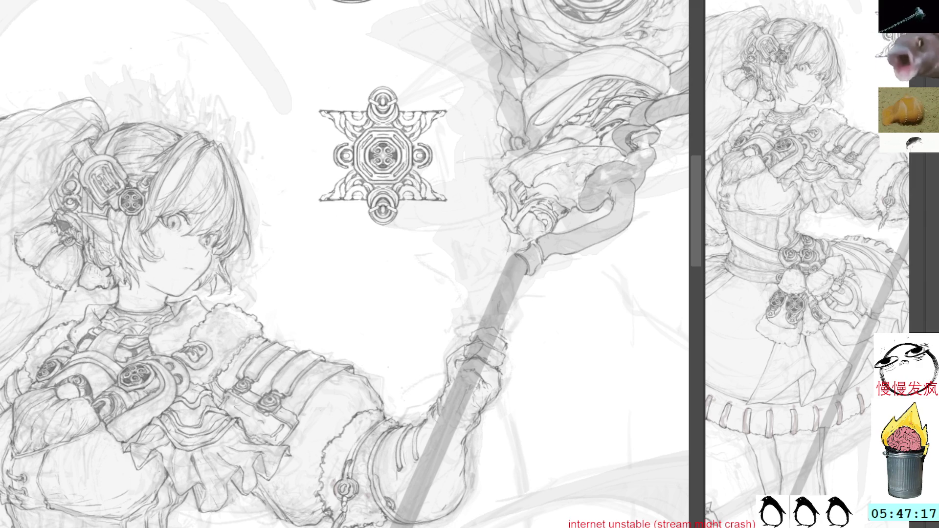
{"action": "left_click_drag", "start_coordinate": [501, 331], "coordinate": [491, 305]}
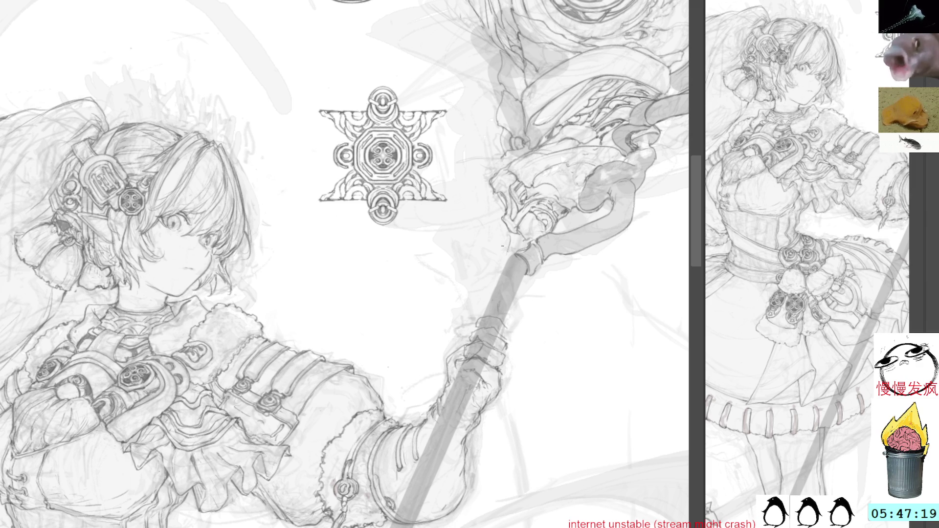
{"action": "left_click_drag", "start_coordinate": [510, 337], "coordinate": [508, 292]}
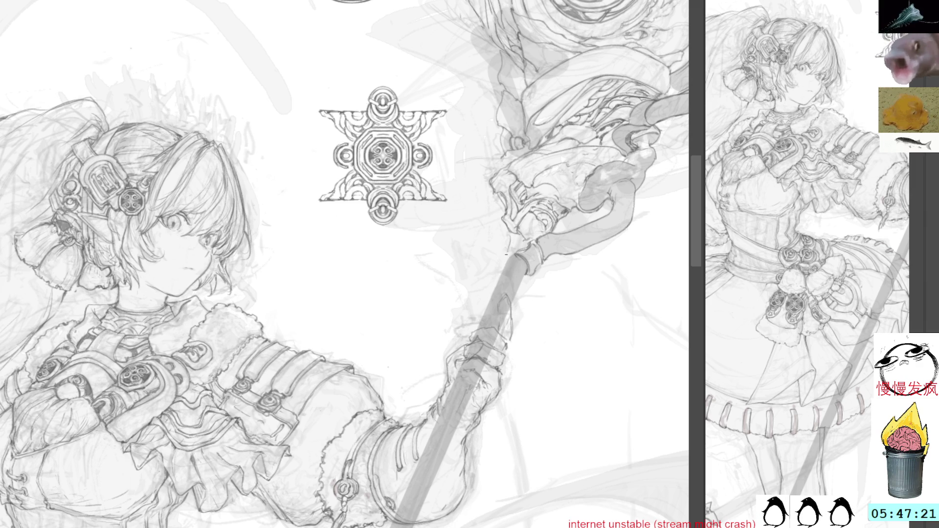
{"action": "key", "text": "ctrl+z"}
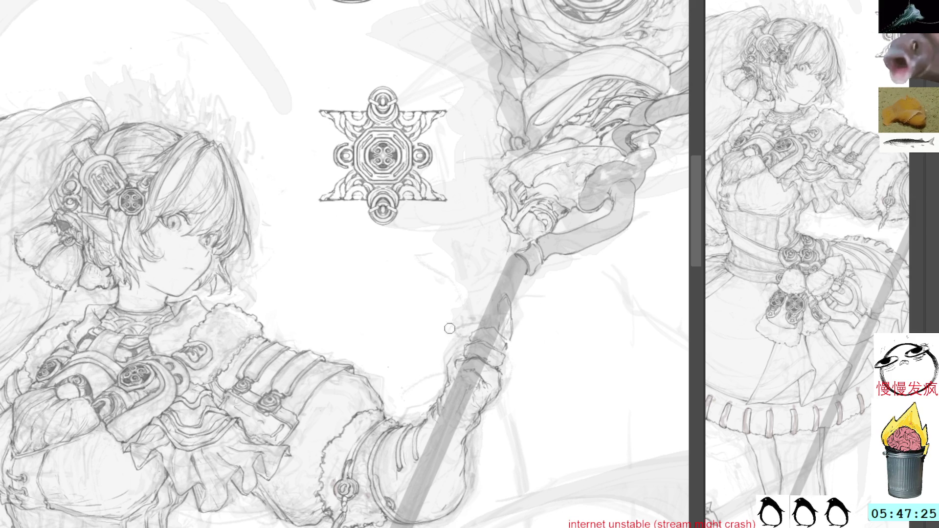
{"action": "mouse_move", "coordinate": [449, 364]}
{"action": "left_mouse_down"}
{"action": "mouse_move", "coordinate": [462, 321]}
{"action": "mouse_move", "coordinate": [472, 324]}
{"action": "left_mouse_up"}
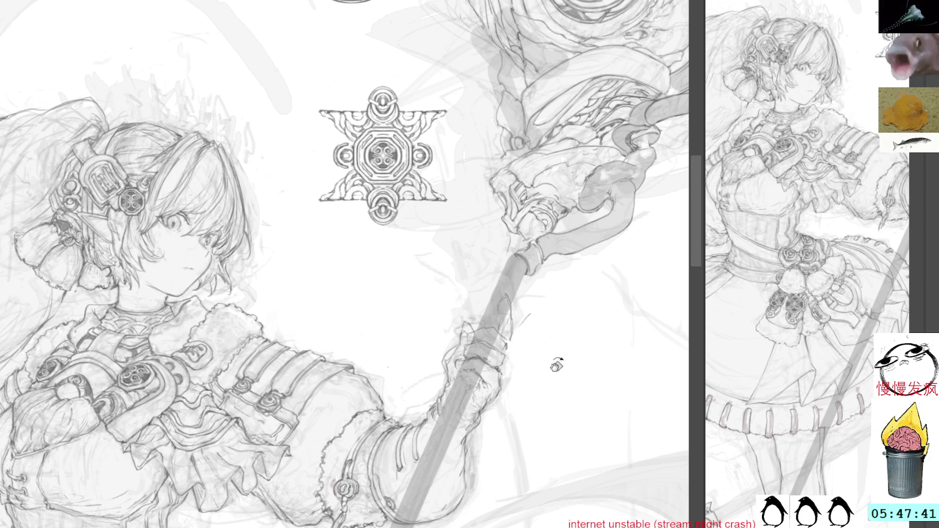
Step: Pan to the shoe, stand the pole upright, and pencil both pole edges below the shoe
{"action": "left_click_drag", "start_coordinate": [461, 328], "coordinate": [484, 147]}
{"action": "left_click_drag", "start_coordinate": [489, 391], "coordinate": [501, 328]}
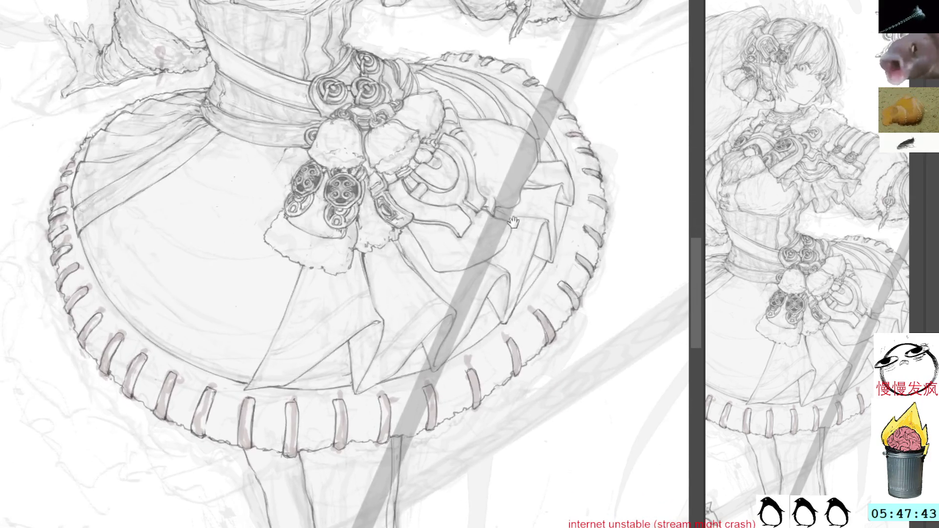
{"action": "left_click_drag", "start_coordinate": [513, 222], "coordinate": [509, 123]}
{"action": "mouse_move", "coordinate": [503, 342]}
{"action": "left_mouse_down"}
{"action": "mouse_move", "coordinate": [500, 215]}
{"action": "mouse_move", "coordinate": [513, 195]}
{"action": "left_mouse_up"}
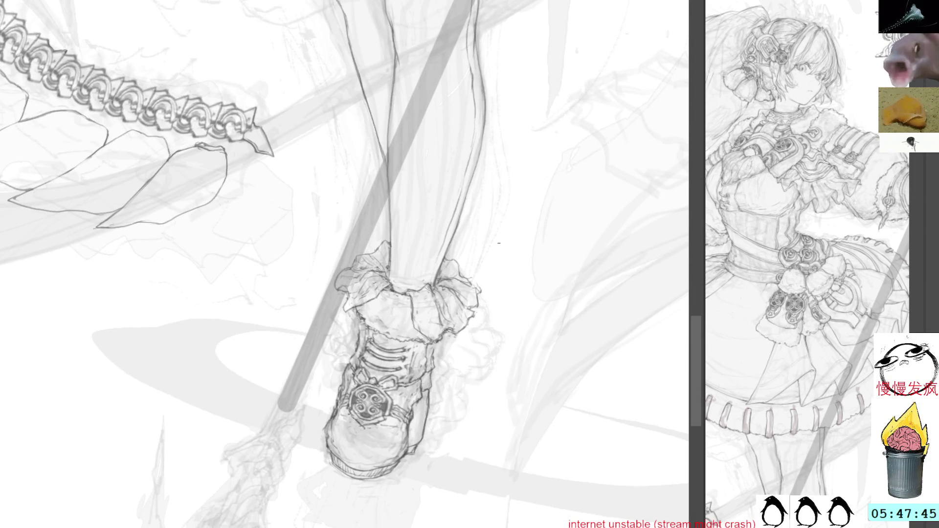
{"action": "mouse_move", "coordinate": [445, 255]}
{"action": "left_mouse_down"}
{"action": "mouse_move", "coordinate": [434, 283]}
{"action": "mouse_move", "coordinate": [629, 115]}
{"action": "left_mouse_up"}
{"action": "left_click_drag", "start_coordinate": [560, 148], "coordinate": [546, 176]}
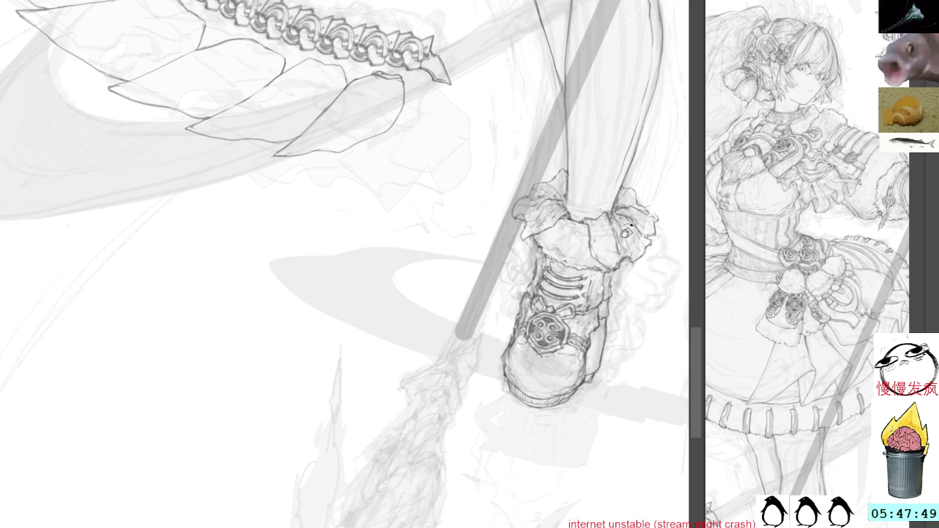
{"action": "mouse_move", "coordinate": [619, 242]}
{"action": "left_mouse_down"}
{"action": "mouse_move", "coordinate": [503, 220]}
{"action": "mouse_move", "coordinate": [505, 277]}
{"action": "left_mouse_up"}
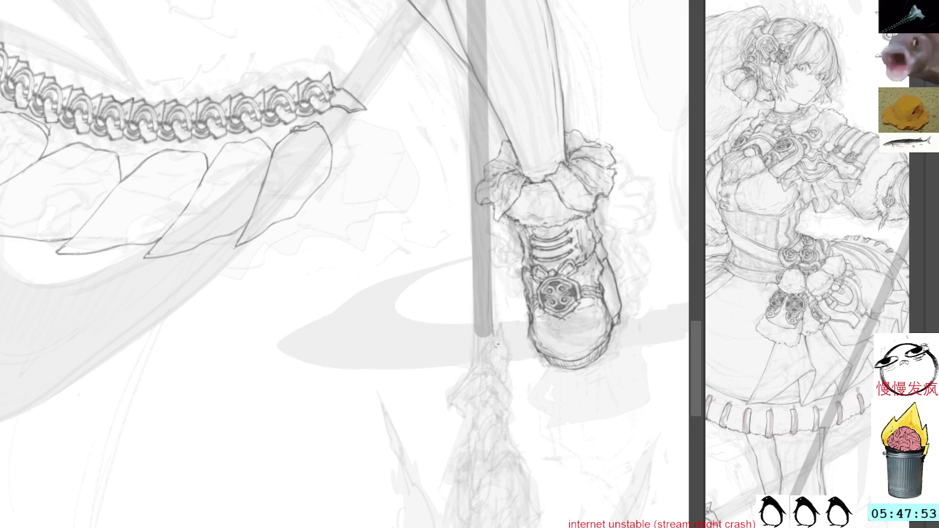
{"action": "left_click_drag", "start_coordinate": [494, 348], "coordinate": [504, 384]}
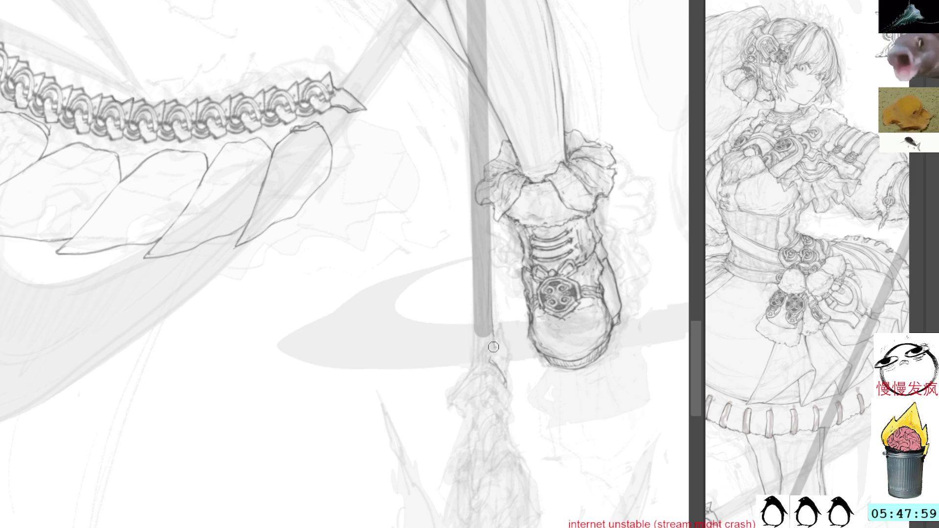
{"action": "left_click_drag", "start_coordinate": [509, 384], "coordinate": [507, 367]}
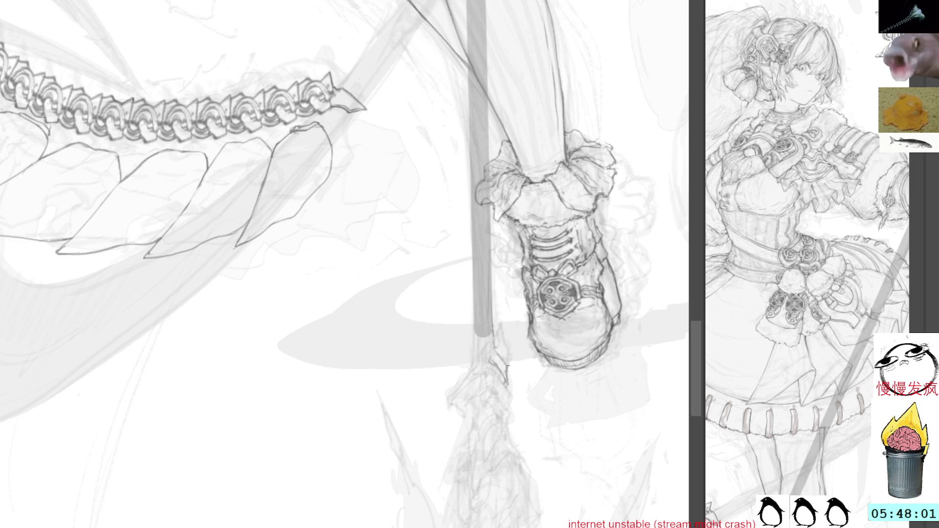
{"action": "left_click_drag", "start_coordinate": [501, 327], "coordinate": [510, 360]}
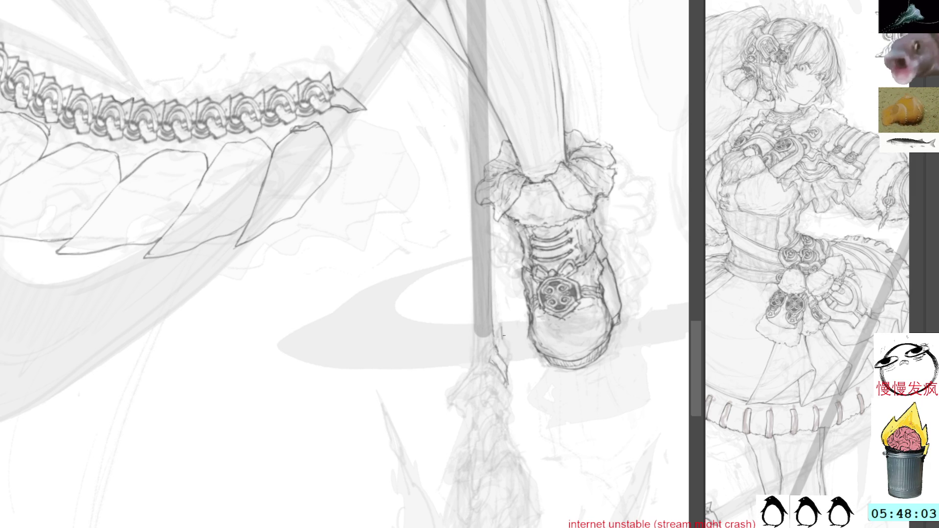
{"action": "mouse_move", "coordinate": [502, 326]}
{"action": "left_mouse_down"}
{"action": "mouse_move", "coordinate": [492, 344]}
{"action": "mouse_move", "coordinate": [510, 361]}
{"action": "left_mouse_up"}
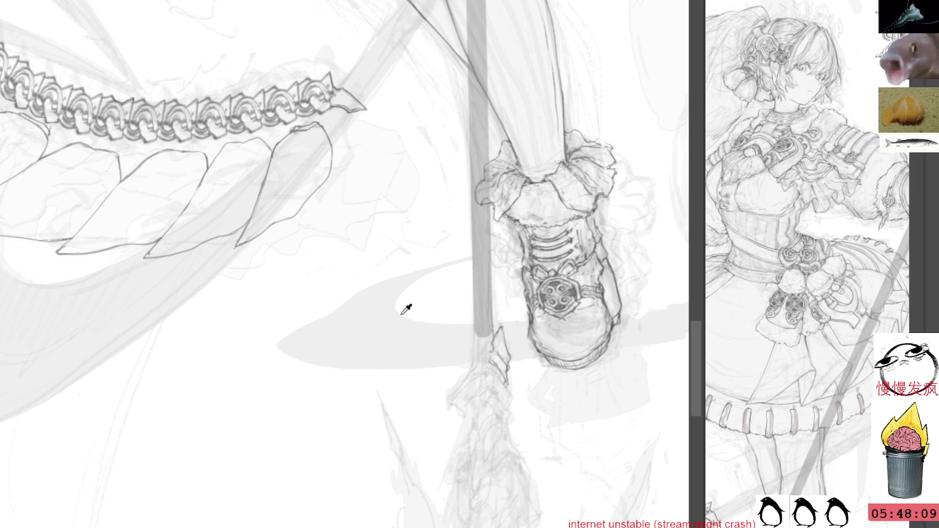
Step: Outline the spear tip below the shoe with the pencil
{"action": "key", "text": "Delete"}
{"action": "key", "text": "Delete"}
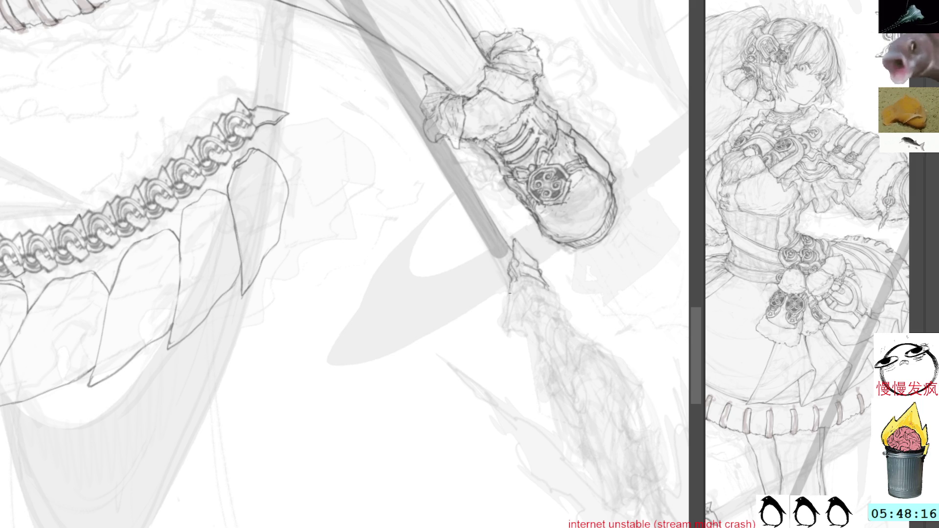
{"action": "mouse_move", "coordinate": [510, 293]}
{"action": "left_mouse_down"}
{"action": "mouse_move", "coordinate": [499, 328]}
{"action": "mouse_move", "coordinate": [525, 333]}
{"action": "left_mouse_up"}
{"action": "left_click_drag", "start_coordinate": [517, 287], "coordinate": [525, 332]}
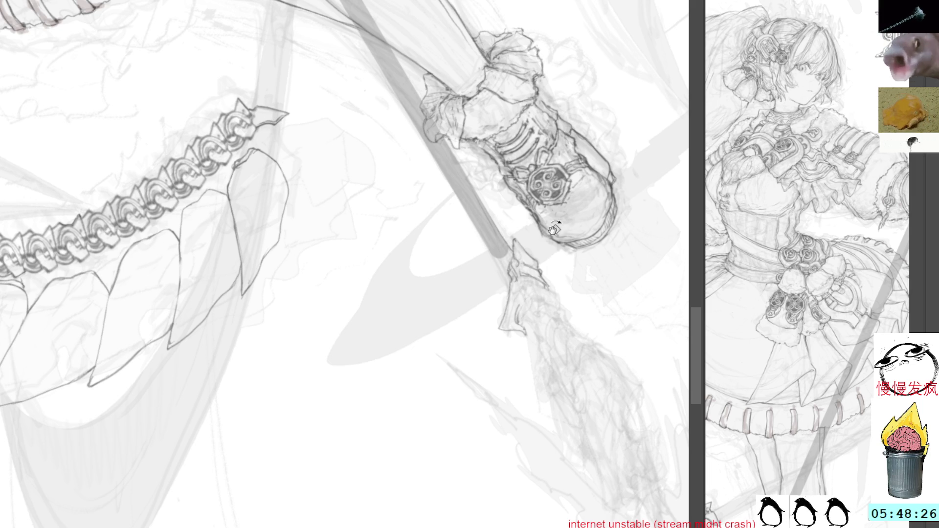
Step: Darken the spear shaft lines and strengthen its left edge
{"action": "left_click_drag", "start_coordinate": [590, 249], "coordinate": [568, 187]}
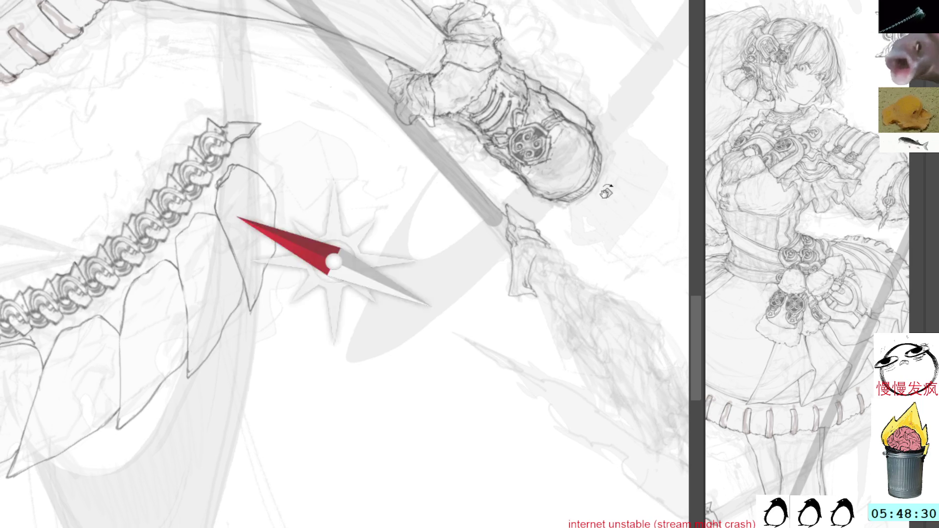
{"action": "left_click_drag", "start_coordinate": [537, 252], "coordinate": [479, 349]}
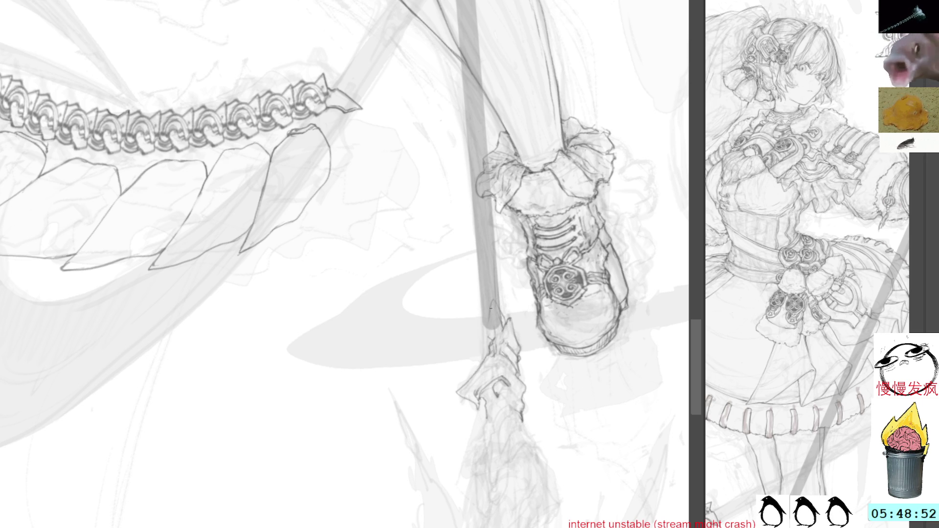
{"action": "left_click_drag", "start_coordinate": [490, 307], "coordinate": [491, 343]}
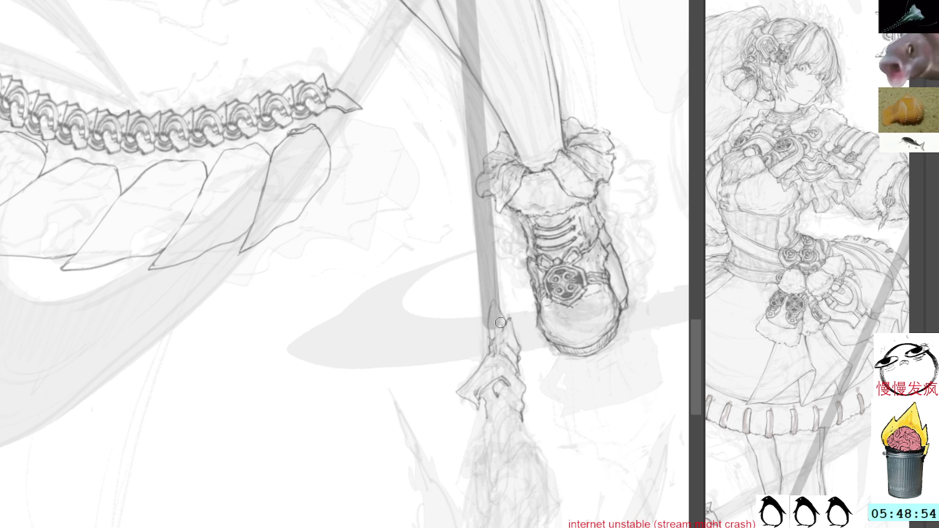
{"action": "left_click_drag", "start_coordinate": [492, 300], "coordinate": [489, 330]}
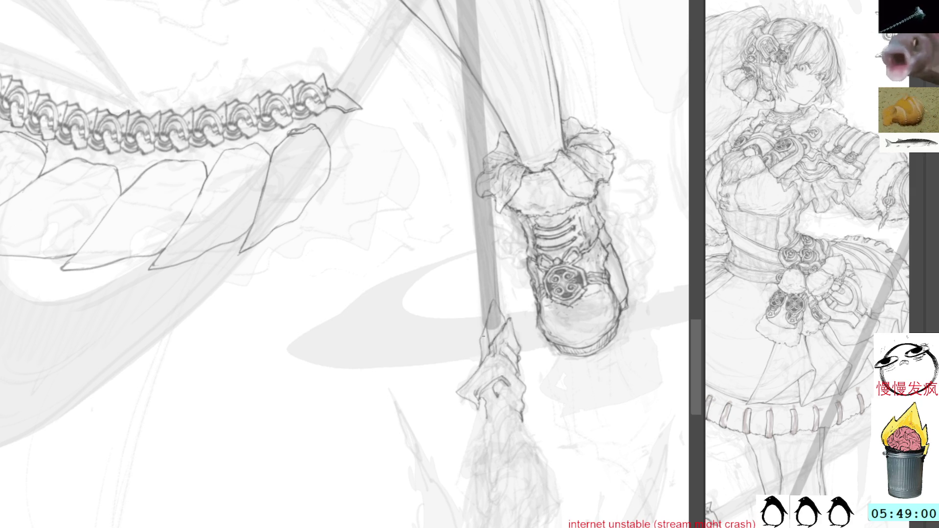
{"action": "left_click_drag", "start_coordinate": [484, 335], "coordinate": [481, 354]}
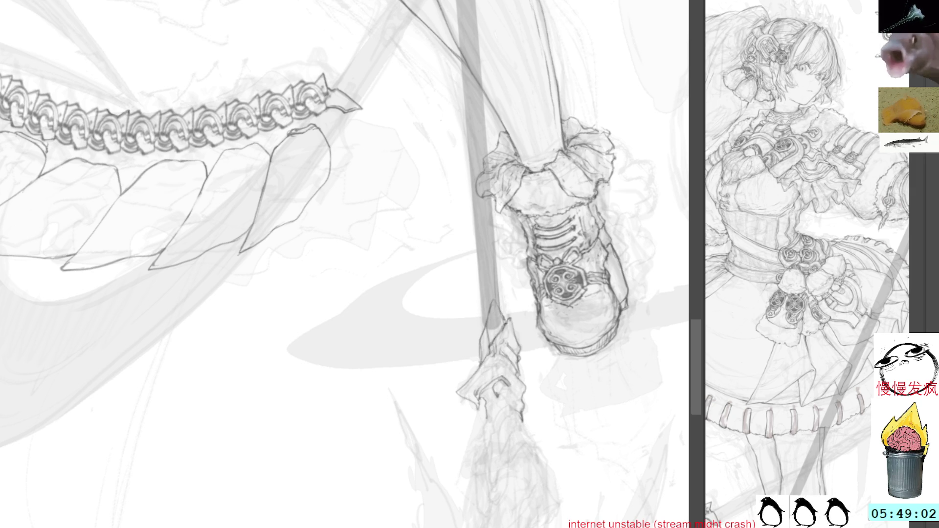
{"action": "left_click_drag", "start_coordinate": [538, 340], "coordinate": [531, 286]}
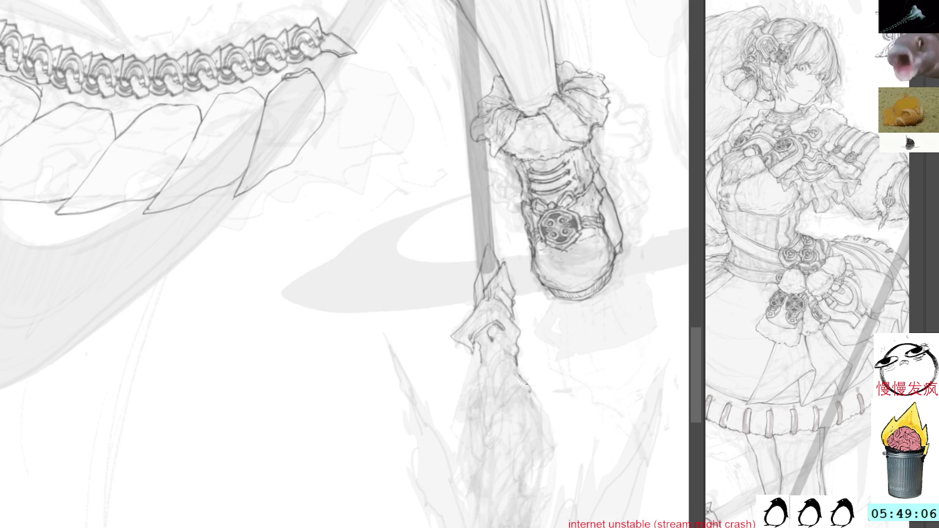
Step: Rotate and shift the view, then add a dark stroke along the spear hatching below the tip
{"action": "key", "text": "Delete"}
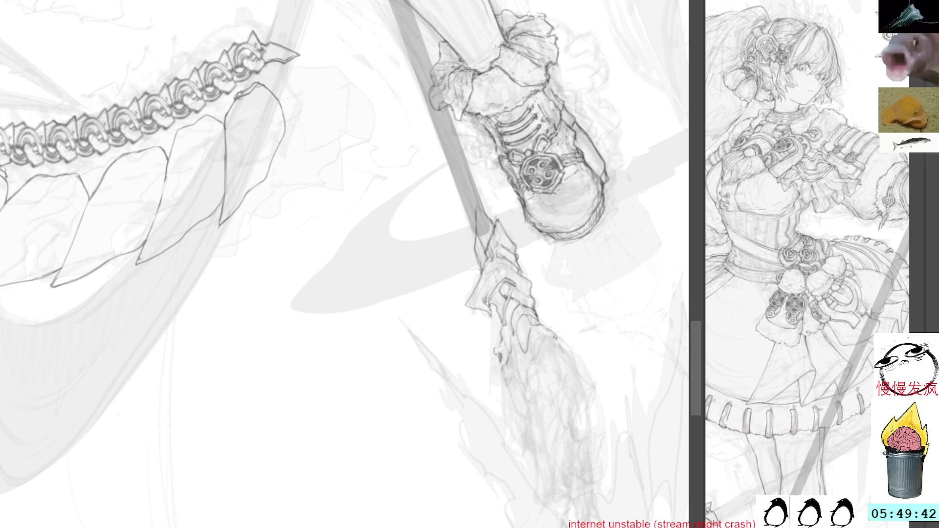
{"action": "left_click_drag", "start_coordinate": [515, 324], "coordinate": [490, 298]}
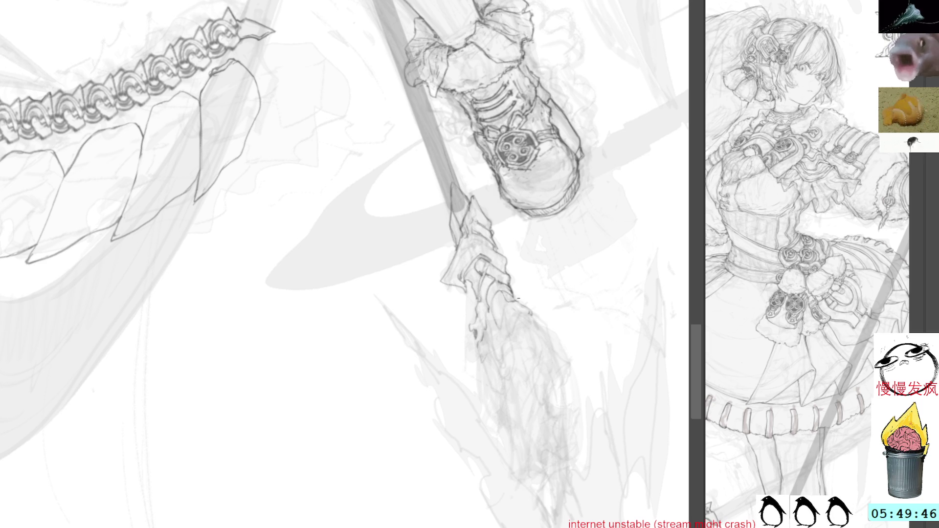
{"action": "left_click_drag", "start_coordinate": [521, 316], "coordinate": [511, 350]}
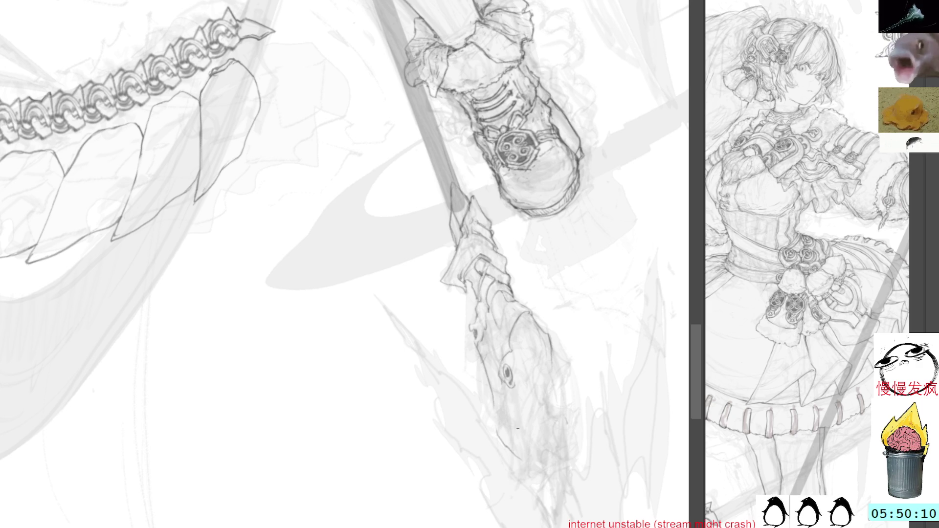
Step: Outline the fish head's right side and bottom, adding spiral detail strokes inside
{"action": "mouse_move", "coordinate": [554, 357]}
{"action": "left_mouse_down"}
{"action": "mouse_move", "coordinate": [541, 428]}
{"action": "mouse_move", "coordinate": [506, 421]}
{"action": "mouse_move", "coordinate": [543, 391]}
{"action": "mouse_move", "coordinate": [542, 372]}
{"action": "left_mouse_up"}
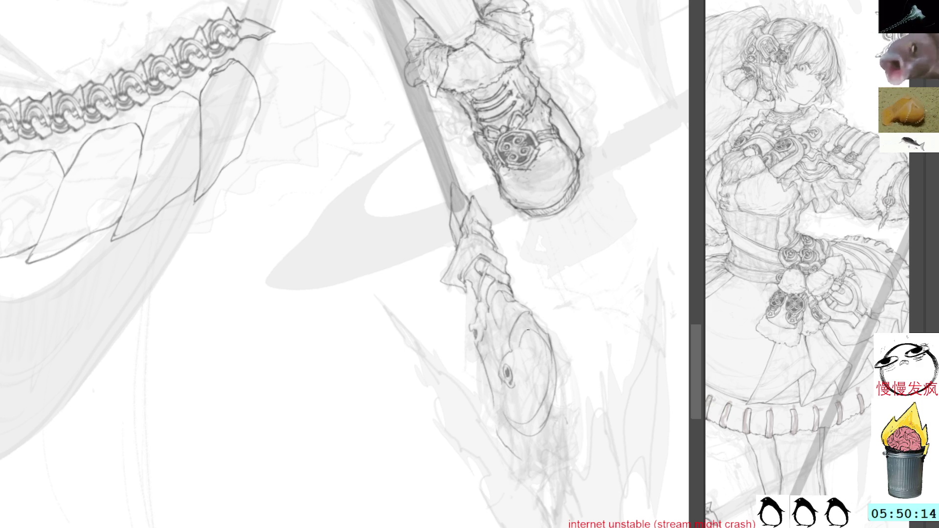
{"action": "mouse_move", "coordinate": [532, 330]}
{"action": "left_mouse_down"}
{"action": "mouse_move", "coordinate": [550, 358]}
{"action": "mouse_move", "coordinate": [516, 364]}
{"action": "mouse_move", "coordinate": [540, 366]}
{"action": "left_mouse_up"}
{"action": "mouse_move", "coordinate": [538, 368]}
{"action": "left_mouse_down"}
{"action": "mouse_move", "coordinate": [541, 388]}
{"action": "mouse_move", "coordinate": [506, 411]}
{"action": "left_mouse_up"}
{"action": "mouse_move", "coordinate": [518, 337]}
{"action": "left_mouse_down"}
{"action": "mouse_move", "coordinate": [525, 353]}
{"action": "mouse_move", "coordinate": [535, 335]}
{"action": "left_mouse_up"}
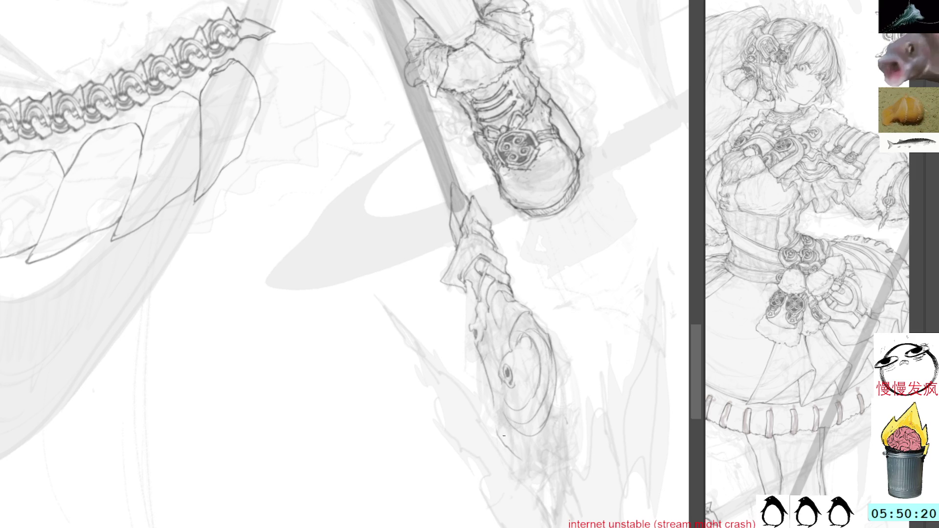
Step: Draw the fish's lower outline and tail, then rotate the view back clockwise
{"action": "mouse_move", "coordinate": [504, 436]}
{"action": "left_mouse_down"}
{"action": "mouse_move", "coordinate": [530, 469]}
{"action": "mouse_move", "coordinate": [526, 483]}
{"action": "mouse_move", "coordinate": [557, 501]}
{"action": "left_mouse_up"}
{"action": "left_click_drag", "start_coordinate": [572, 391], "coordinate": [570, 460]}
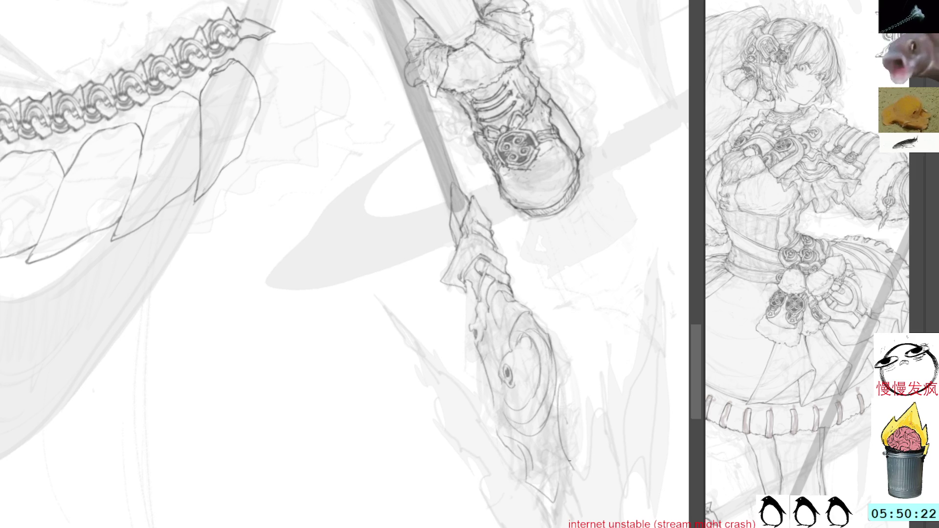
{"action": "mouse_move", "coordinate": [510, 459]}
{"action": "left_mouse_down"}
{"action": "mouse_move", "coordinate": [529, 501]}
{"action": "mouse_move", "coordinate": [572, 495]}
{"action": "left_mouse_up"}
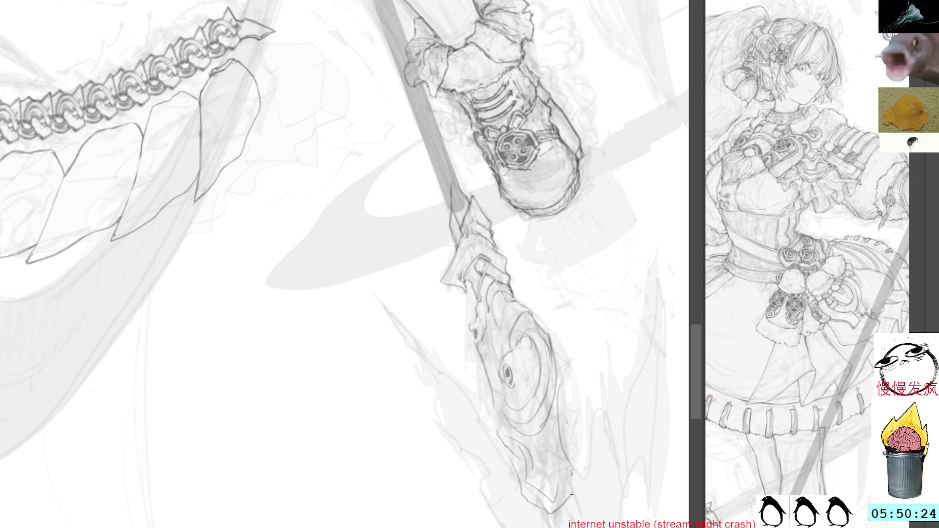
{"action": "key", "text": "Home"}
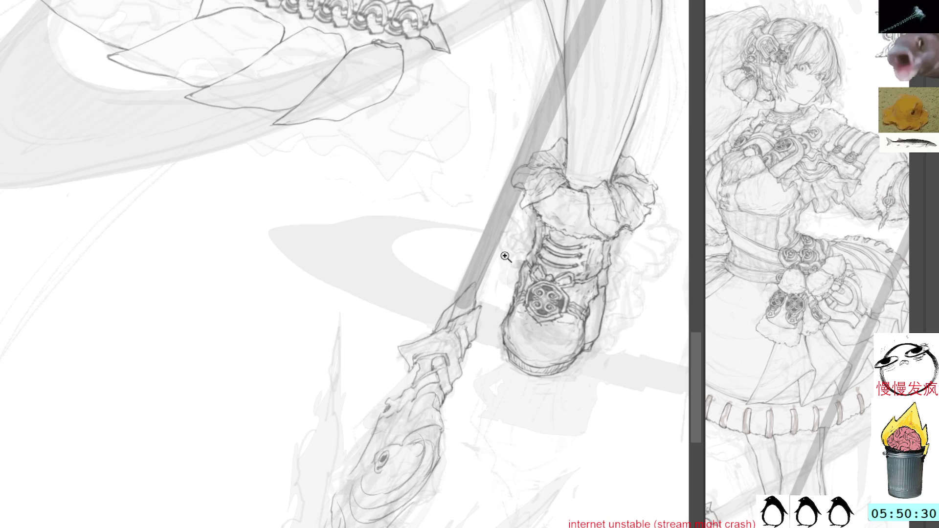
{"action": "left_click_drag", "start_coordinate": [432, 484], "coordinate": [318, 526]}
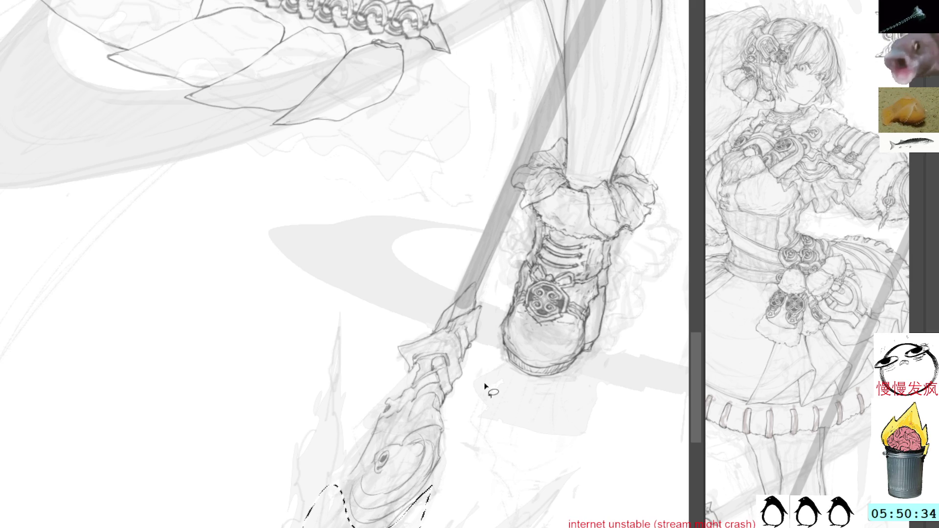
{"action": "key", "text": "ctrl+d"}
Step: Lasso and copy the round spiral medallion from the ornament studies
{"action": "scroll", "coordinate": [494, 157], "scroll_direction": "up", "scroll_amount": 5}
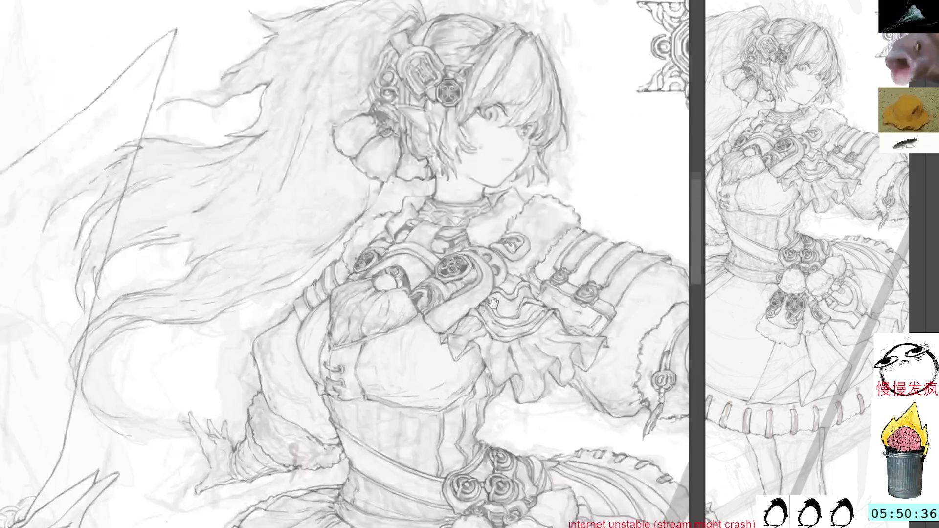
{"action": "scroll", "coordinate": [495, 157], "scroll_direction": "up", "scroll_amount": 5}
{"action": "mouse_move", "coordinate": [534, 129]}
{"action": "left_mouse_down"}
{"action": "mouse_move", "coordinate": [555, 180]}
{"action": "mouse_move", "coordinate": [533, 147]}
{"action": "mouse_move", "coordinate": [510, 211]}
{"action": "mouse_move", "coordinate": [541, 189]}
{"action": "left_mouse_up"}
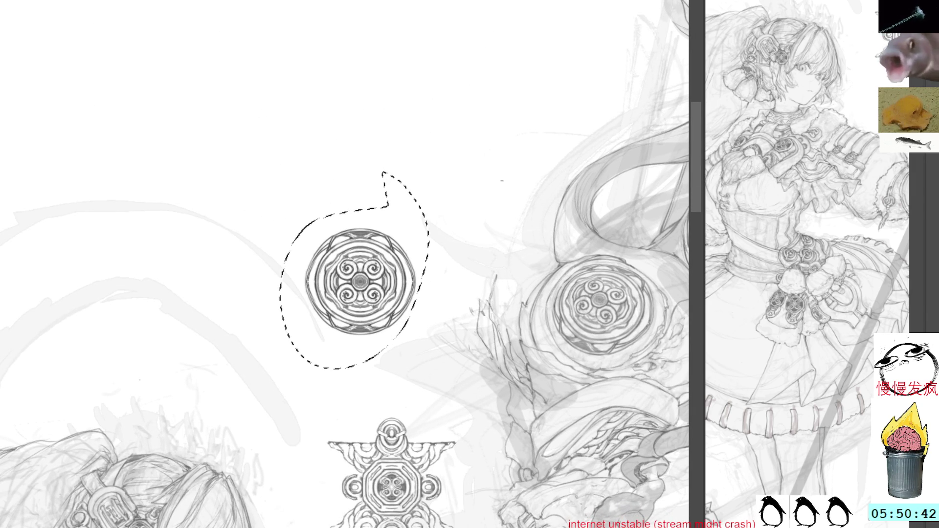
{"action": "key", "text": "ctrl+d"}
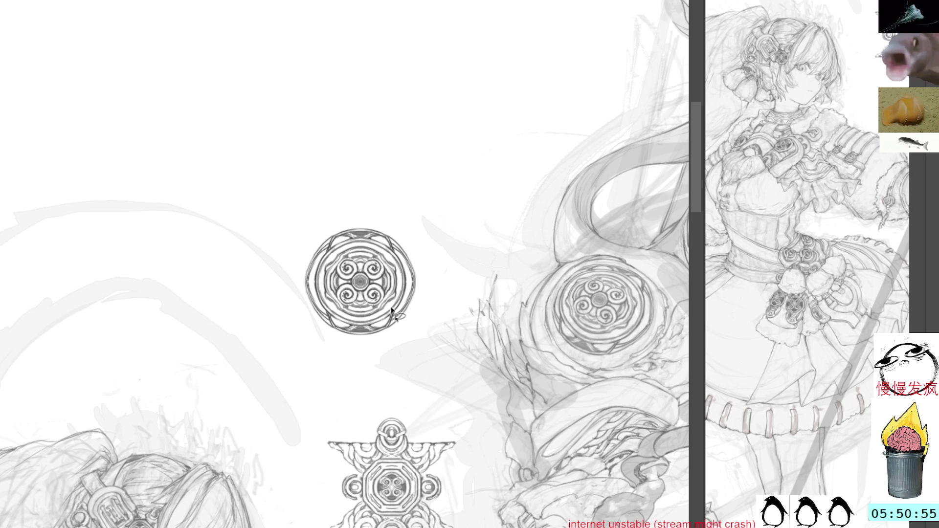
{"action": "mouse_move", "coordinate": [391, 309]}
{"action": "left_mouse_down"}
{"action": "mouse_move", "coordinate": [369, 248]}
{"action": "mouse_move", "coordinate": [342, 317]}
{"action": "left_mouse_up"}
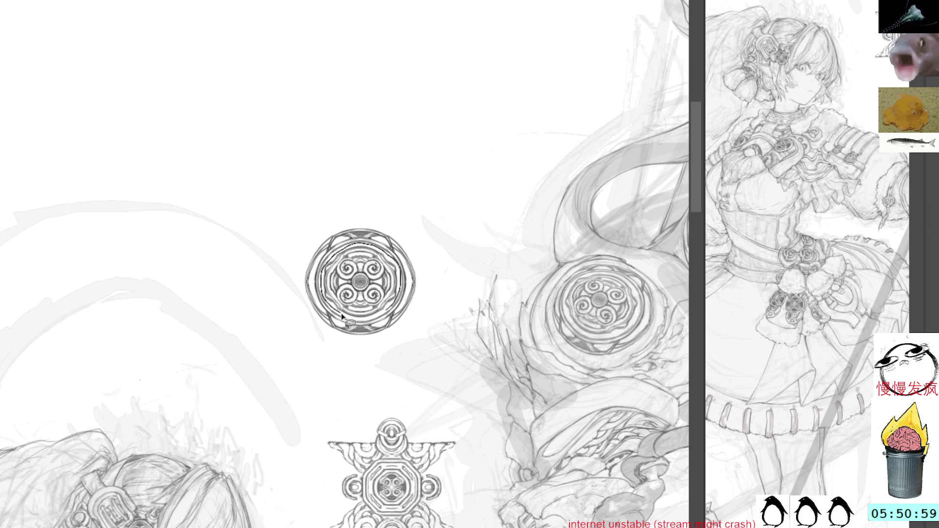
{"action": "left_click_drag", "start_coordinate": [343, 317], "coordinate": [399, 313]}
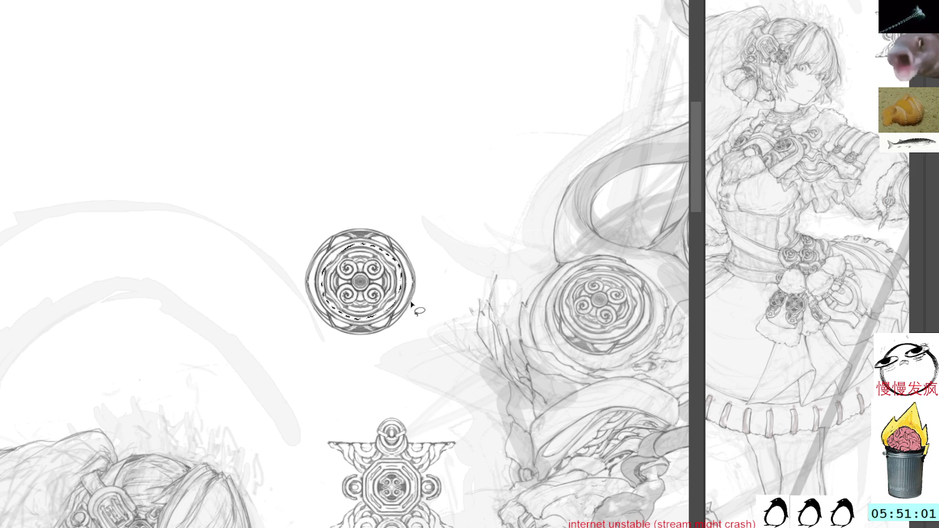
{"action": "key", "text": "ctrl+d"}
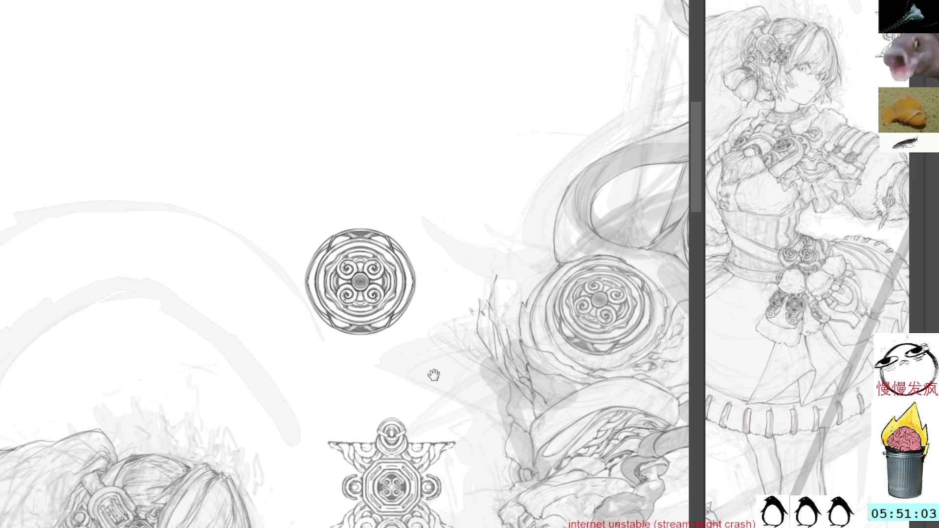
Step: Scroll down until the staff head is in view
{"action": "scroll", "coordinate": [434, 375], "scroll_direction": "down", "scroll_amount": 5}
{"action": "scroll", "coordinate": [442, 342], "scroll_direction": "down", "scroll_amount": 5}
{"action": "scroll", "coordinate": [451, 308], "scroll_direction": "down", "scroll_amount": 5}
Step: Select and clear the rough sketched circle on the staff head
{"action": "scroll", "coordinate": [460, 274], "scroll_direction": "down", "scroll_amount": 4}
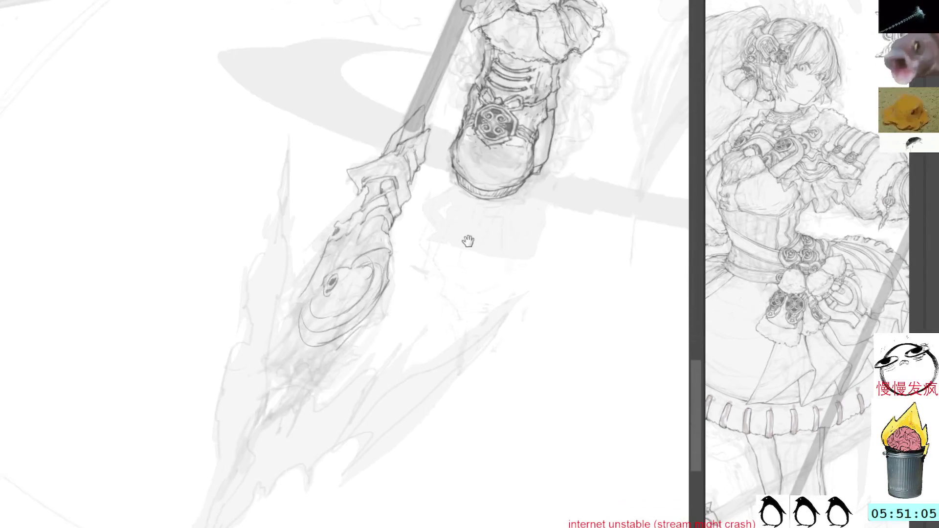
{"action": "left_click_drag", "start_coordinate": [468, 241], "coordinate": [476, 269]}
{"action": "left_click_drag", "start_coordinate": [346, 310], "coordinate": [364, 295]}
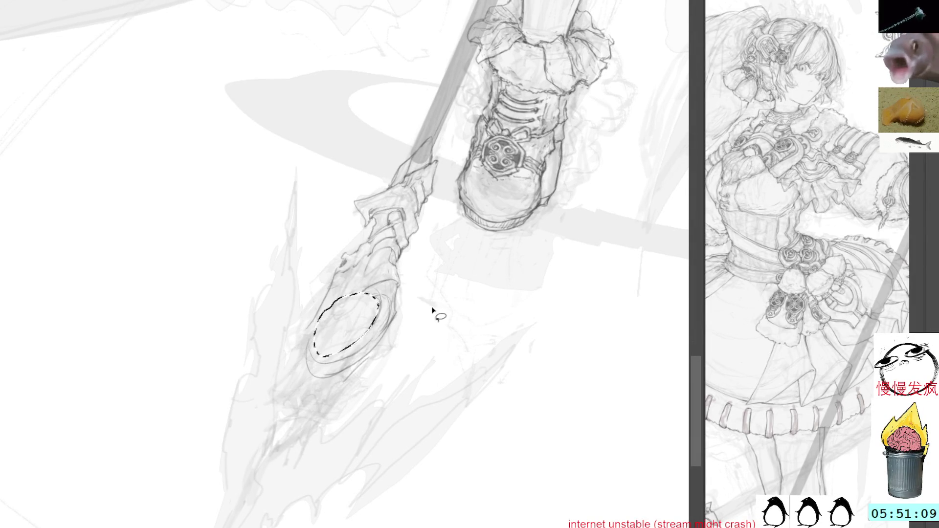
{"action": "key", "text": "ctrl+d"}
Step: Paste the spiral medallion copy, move it onto the staff head, then cancel a trial skew
{"action": "key", "text": "ctrl+v"}
{"action": "key", "text": "ctrl+t"}
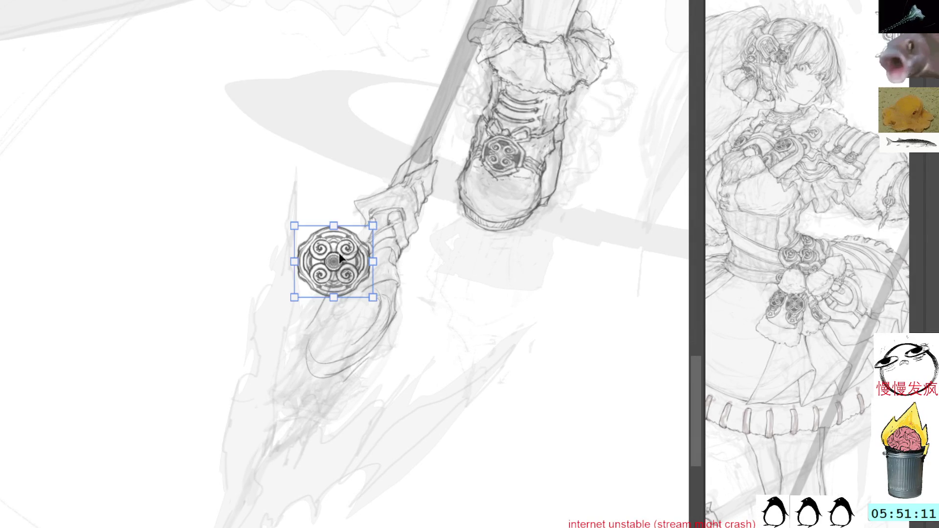
{"action": "left_click_drag", "start_coordinate": [332, 258], "coordinate": [342, 311]}
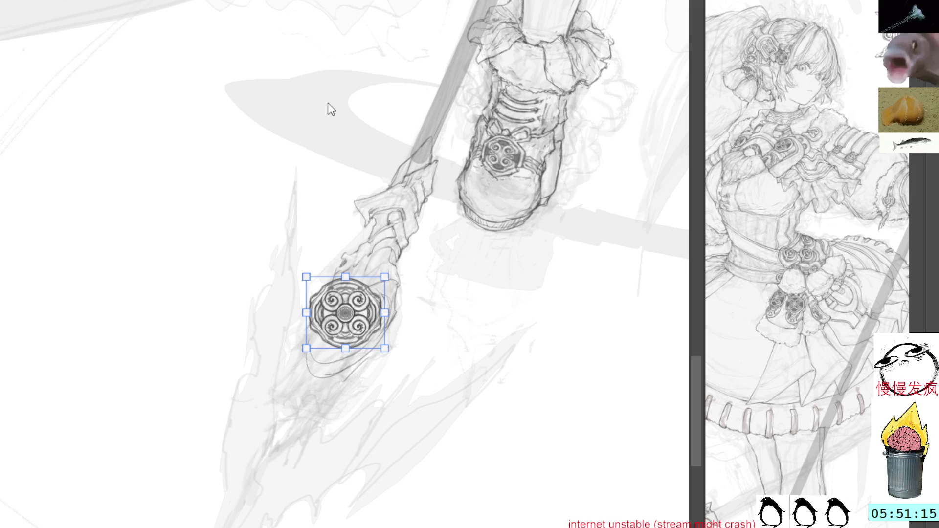
{"action": "mouse_move", "coordinate": [306, 276]}
{"action": "left_mouse_down"}
{"action": "mouse_move", "coordinate": [348, 306]}
{"action": "mouse_move", "coordinate": [329, 299]}
{"action": "left_mouse_up"}
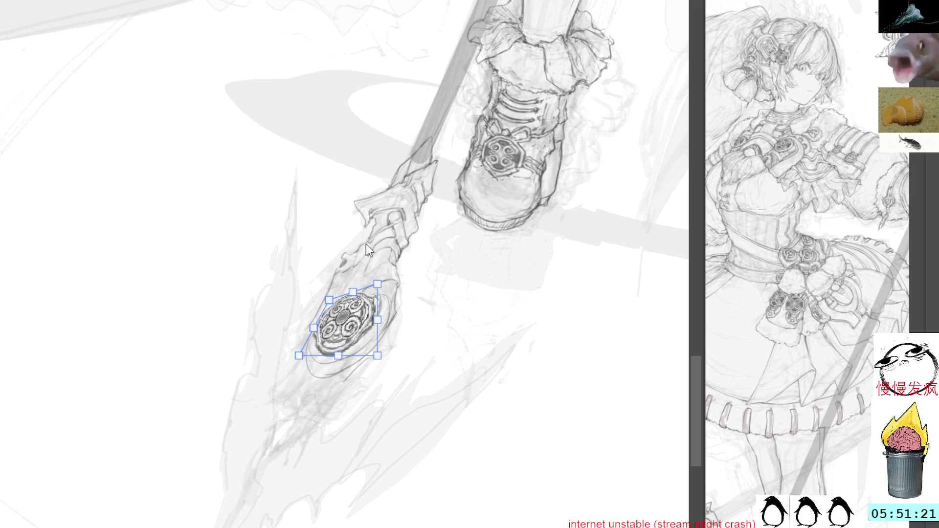
{"action": "key", "text": "Escape"}
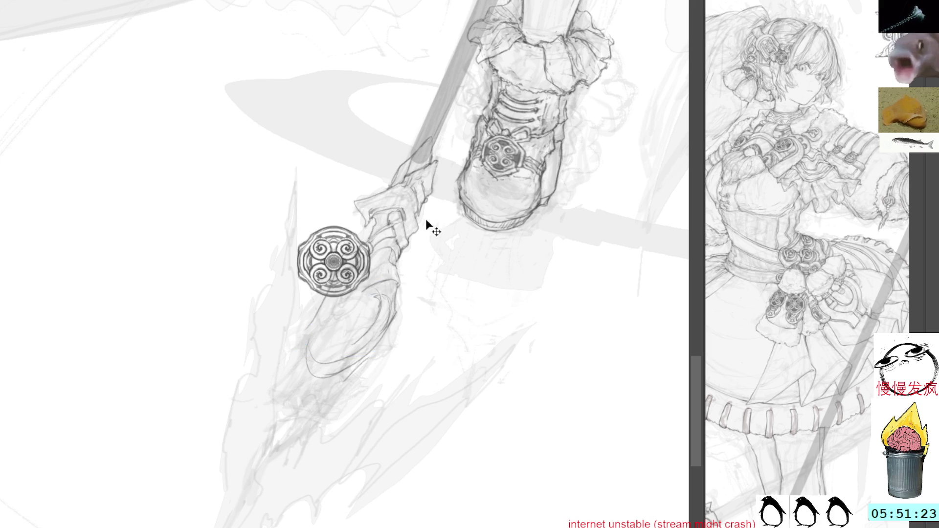
Step: Rotate, flatten and warp the medallion into a tilted ellipse fitting the staff head's rim, and commit
{"action": "key", "text": "ctrl+t"}
{"action": "left_click_drag", "start_coordinate": [442, 272], "coordinate": [440, 269]}
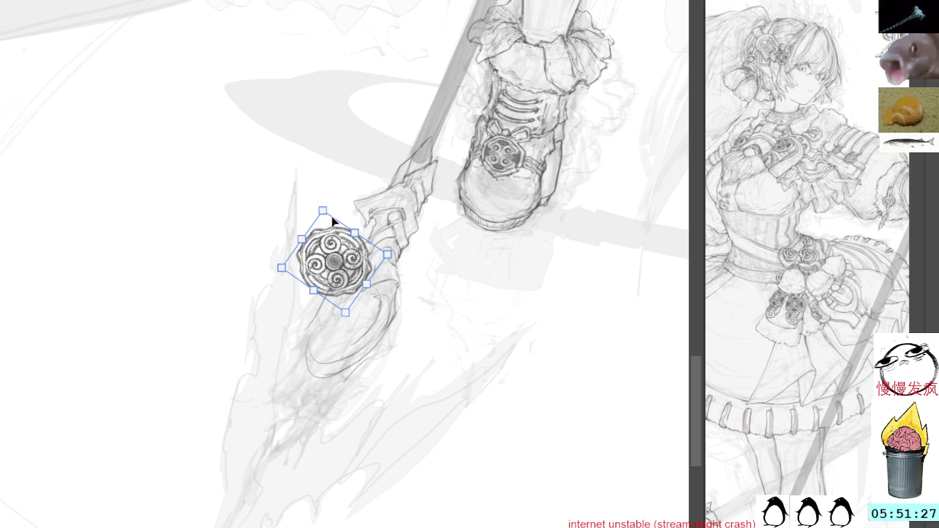
{"action": "left_click_drag", "start_coordinate": [332, 219], "coordinate": [336, 251]}
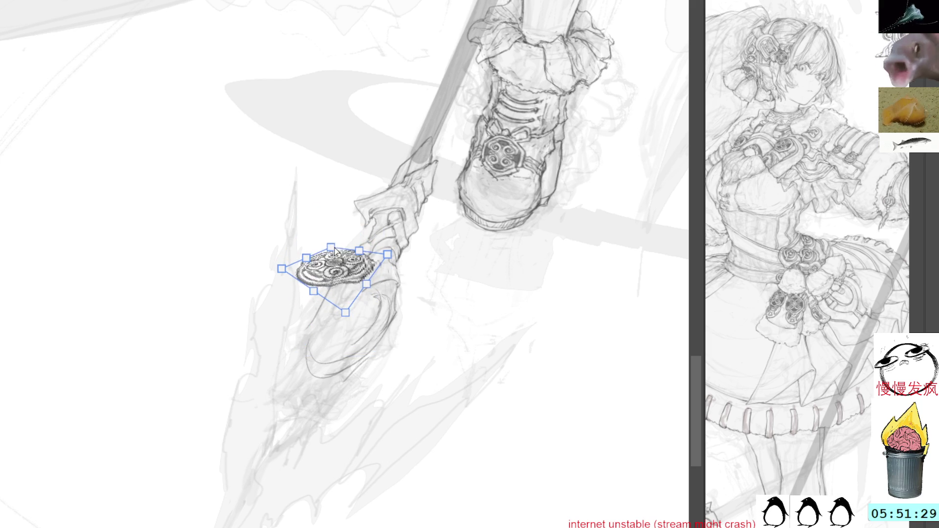
{"action": "mouse_move", "coordinate": [335, 263]}
{"action": "left_mouse_down"}
{"action": "mouse_move", "coordinate": [341, 318]}
{"action": "mouse_move", "coordinate": [336, 309]}
{"action": "mouse_move", "coordinate": [361, 294]}
{"action": "mouse_move", "coordinate": [329, 282]}
{"action": "left_mouse_up"}
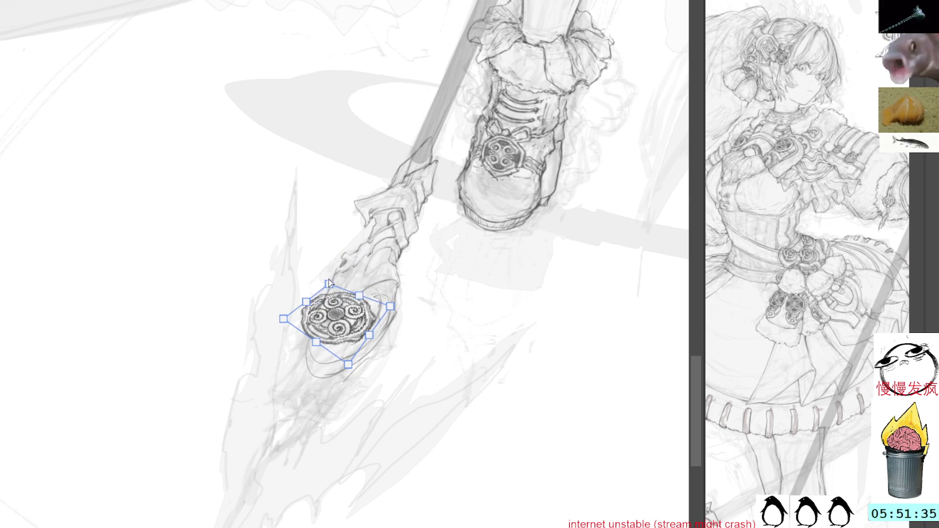
{"action": "left_click_drag", "start_coordinate": [390, 306], "coordinate": [393, 280]}
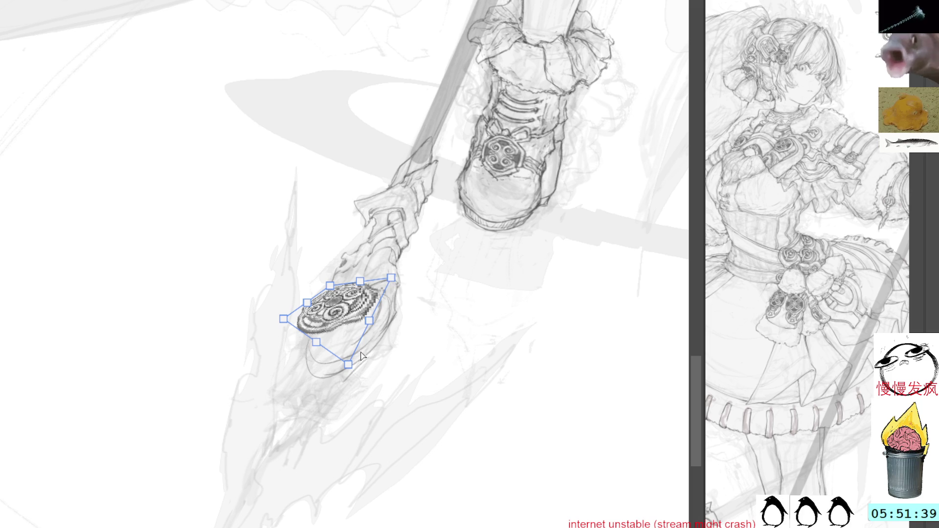
{"action": "left_click_drag", "start_coordinate": [347, 364], "coordinate": [339, 382]}
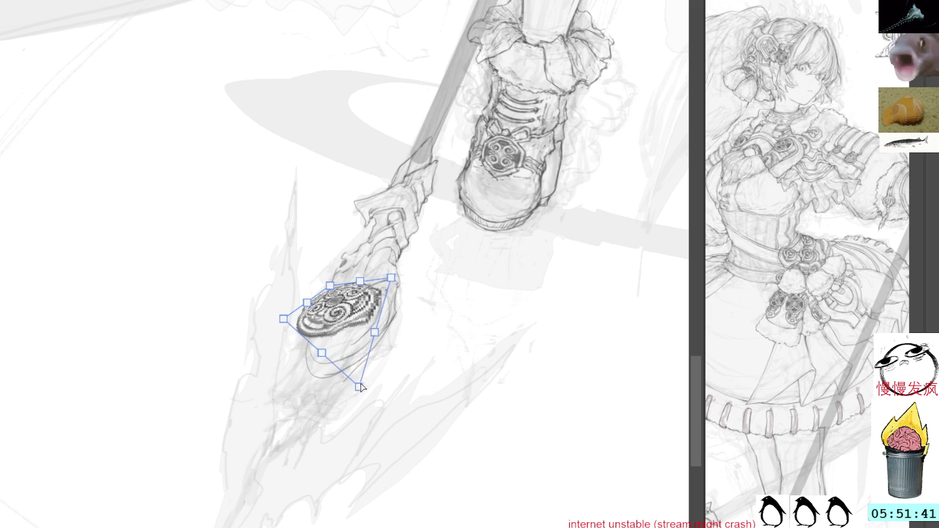
{"action": "left_click_drag", "start_coordinate": [283, 319], "coordinate": [291, 332]}
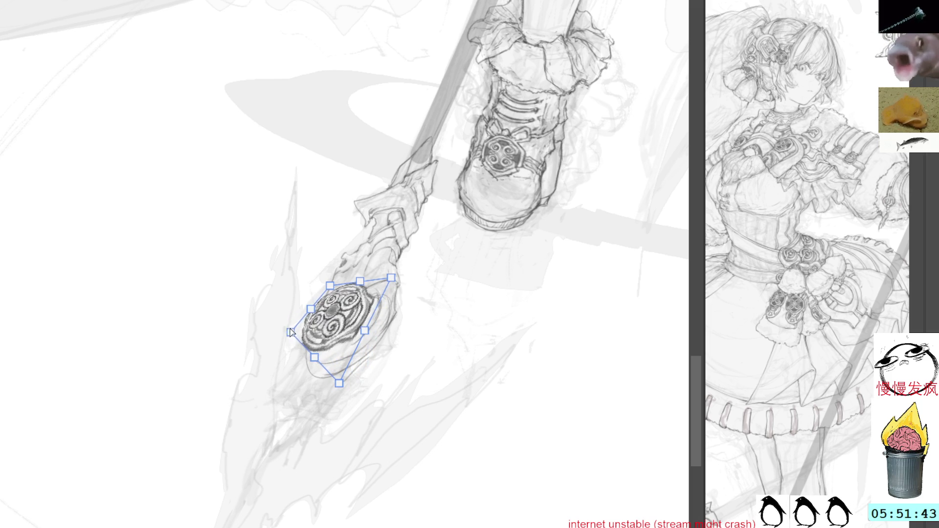
{"action": "mouse_move", "coordinate": [347, 302]}
{"action": "left_mouse_down"}
{"action": "mouse_move", "coordinate": [356, 317]}
{"action": "mouse_move", "coordinate": [332, 297]}
{"action": "left_mouse_up"}
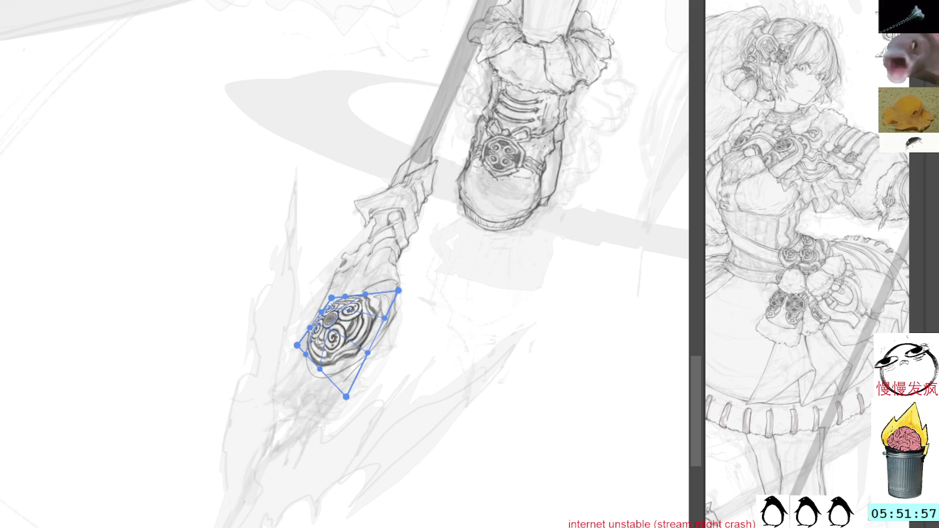
{"action": "key", "text": "Return"}
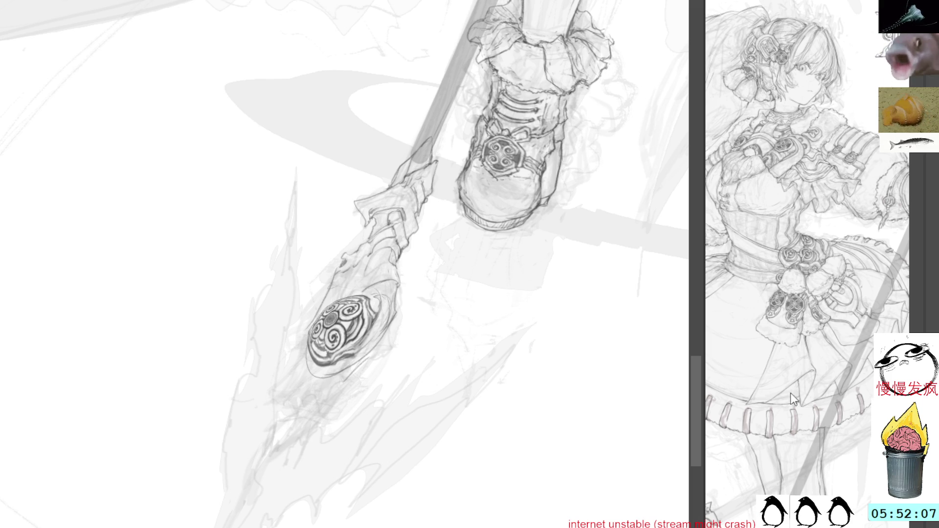
Step: Lower the spiral emblem's opacity slightly, then tilt the canvas view counterclockwise
{"action": "key", "text": "ctrl+z"}
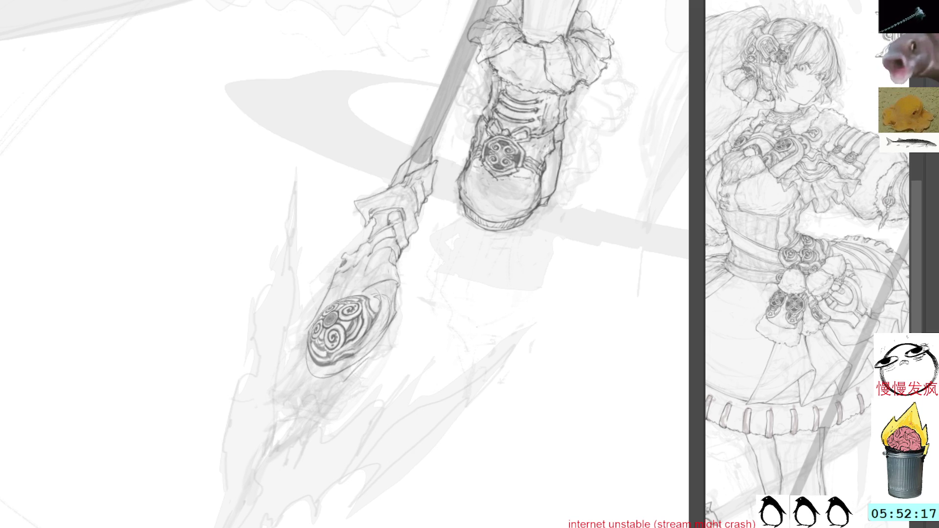
{"action": "scroll", "coordinate": [829, 354], "scroll_direction": "down", "scroll_amount": 2}
{"action": "scroll", "coordinate": [847, 415], "scroll_direction": "down", "scroll_amount": 2}
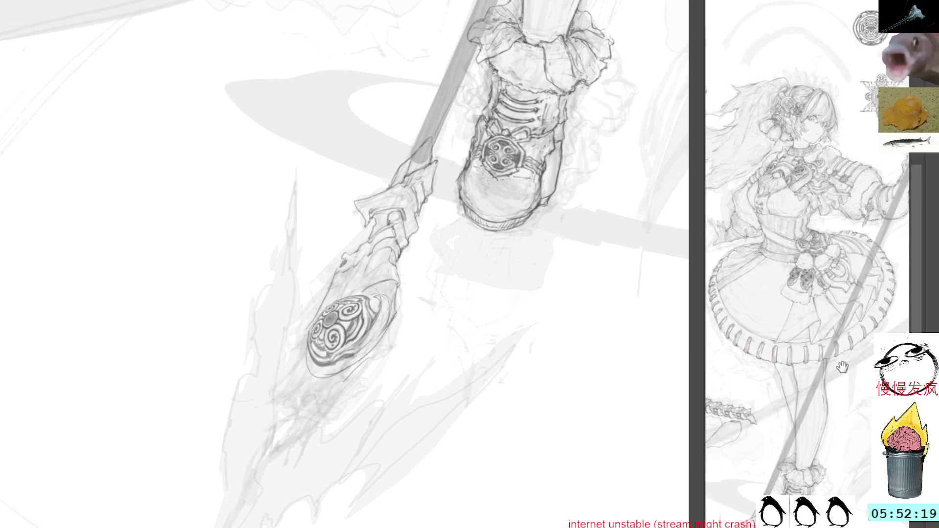
{"action": "scroll", "coordinate": [842, 366], "scroll_direction": "up", "scroll_amount": 1}
{"action": "scroll", "coordinate": [843, 364], "scroll_direction": "up", "scroll_amount": 1}
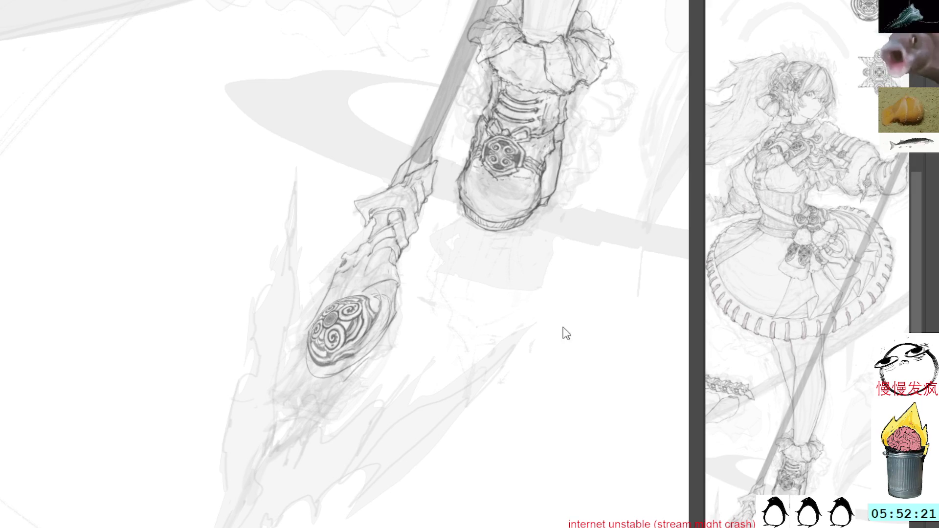
{"action": "key", "text": "r"}
{"action": "mouse_move", "coordinate": [484, 279]}
{"action": "left_mouse_down"}
{"action": "mouse_move", "coordinate": [438, 221]}
{"action": "mouse_move", "coordinate": [491, 262]}
{"action": "left_mouse_up"}
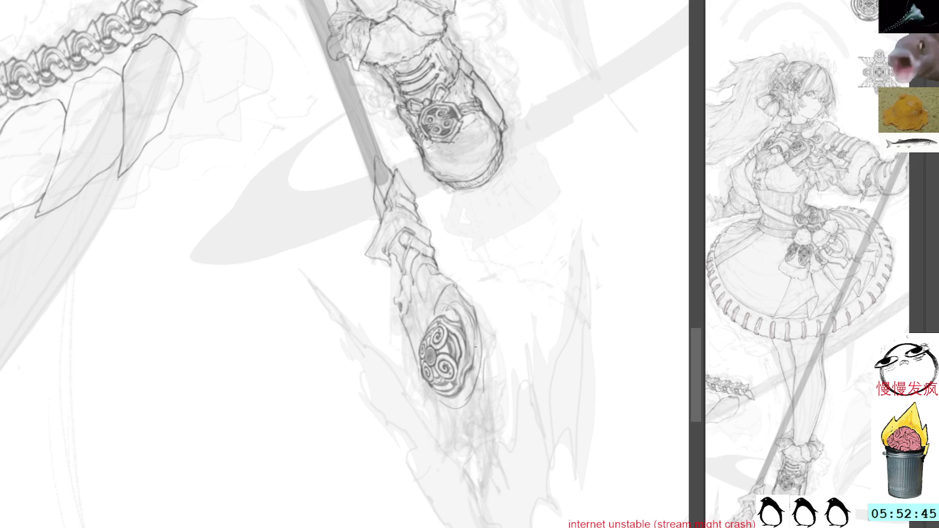
Step: Rotate the canvas view as needed and draw several pencil strokes darkening the staff head's right rim
{"action": "left_click_drag", "start_coordinate": [486, 226], "coordinate": [514, 279]}
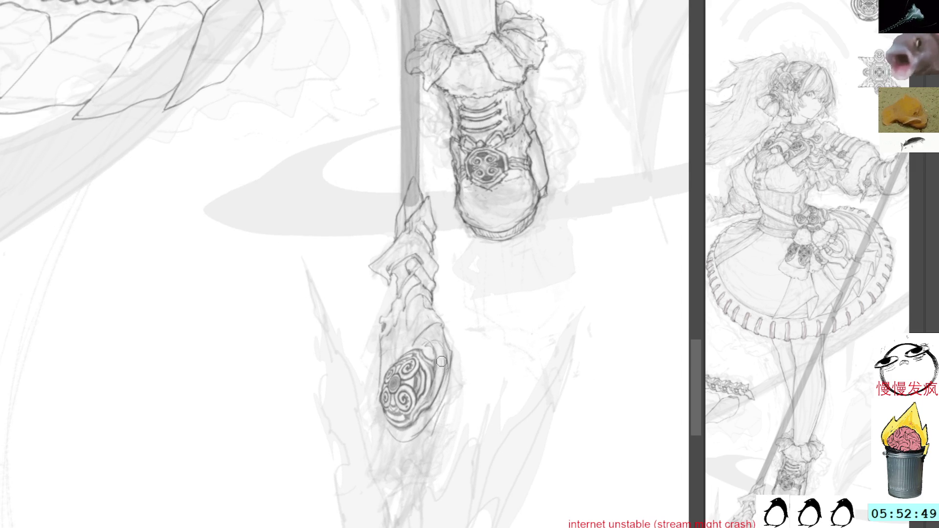
{"action": "left_click_drag", "start_coordinate": [437, 363], "coordinate": [434, 392]}
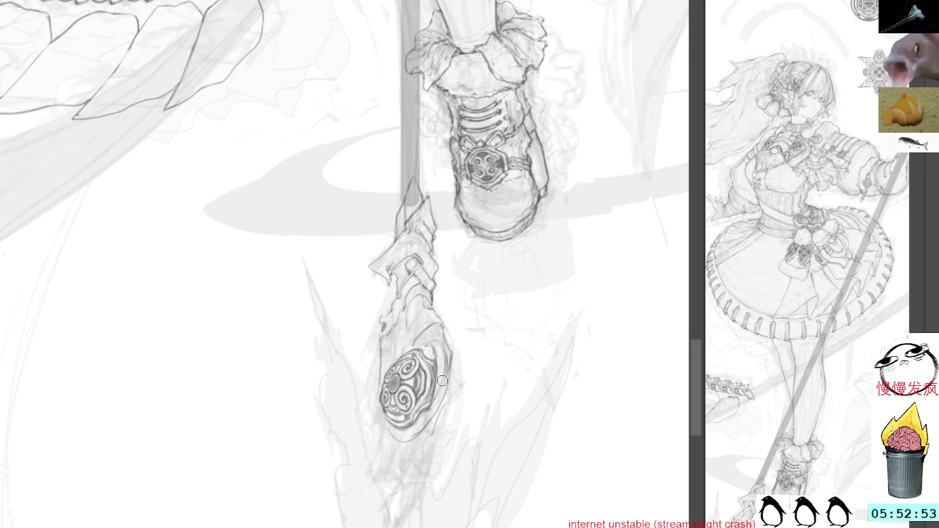
{"action": "mouse_move", "coordinate": [507, 302]}
{"action": "left_mouse_down"}
{"action": "mouse_move", "coordinate": [518, 247]}
{"action": "mouse_move", "coordinate": [508, 210]}
{"action": "left_mouse_up"}
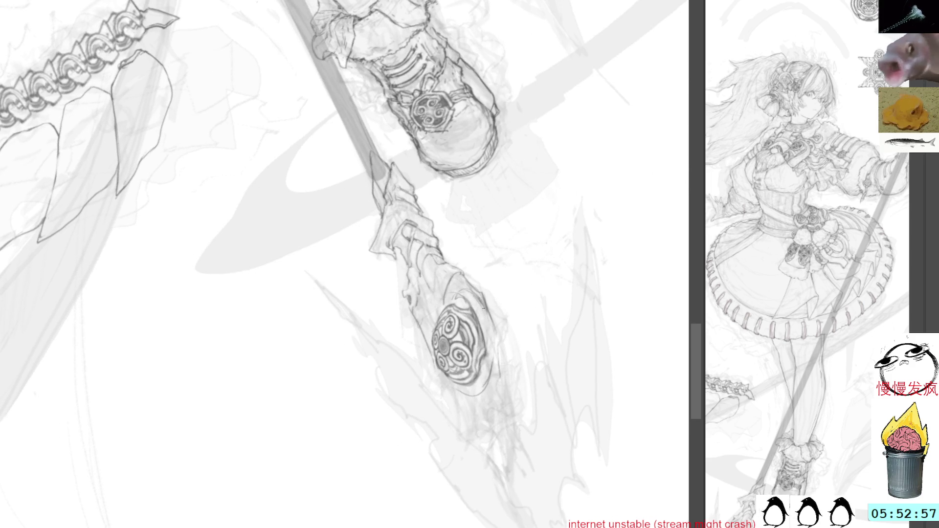
{"action": "left_click_drag", "start_coordinate": [484, 308], "coordinate": [497, 351]}
{"action": "left_click_drag", "start_coordinate": [482, 317], "coordinate": [488, 378]}
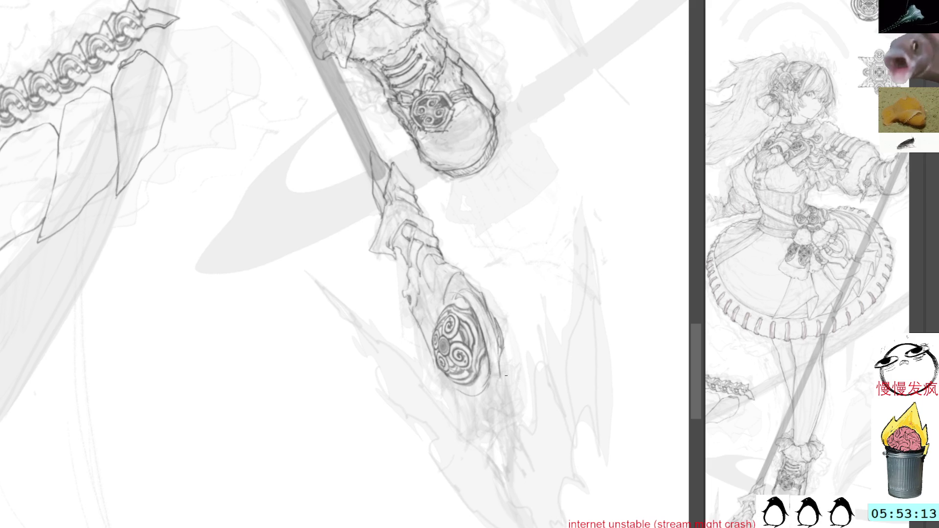
{"action": "left_click_drag", "start_coordinate": [503, 352], "coordinate": [508, 392]}
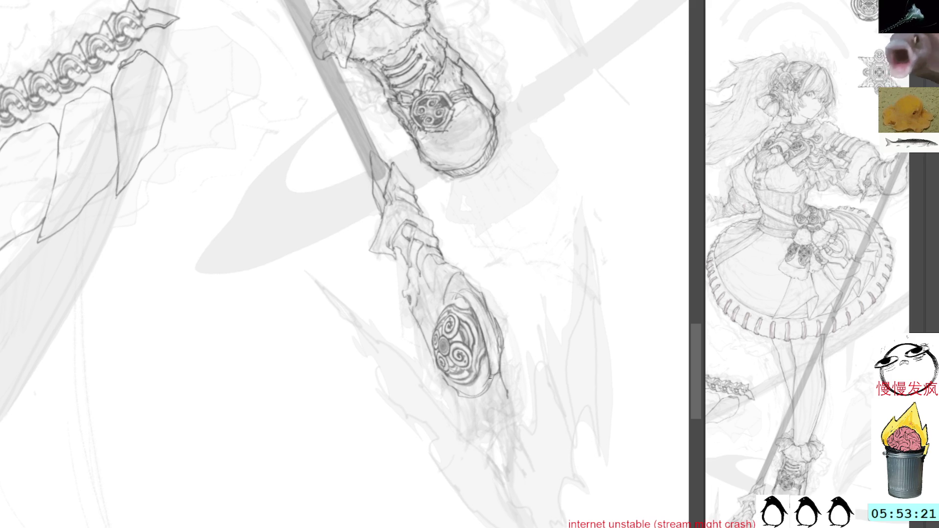
{"action": "mouse_move", "coordinate": [491, 377]}
{"action": "left_mouse_down"}
{"action": "mouse_move", "coordinate": [558, 277]}
{"action": "mouse_move", "coordinate": [529, 210]}
{"action": "left_mouse_up"}
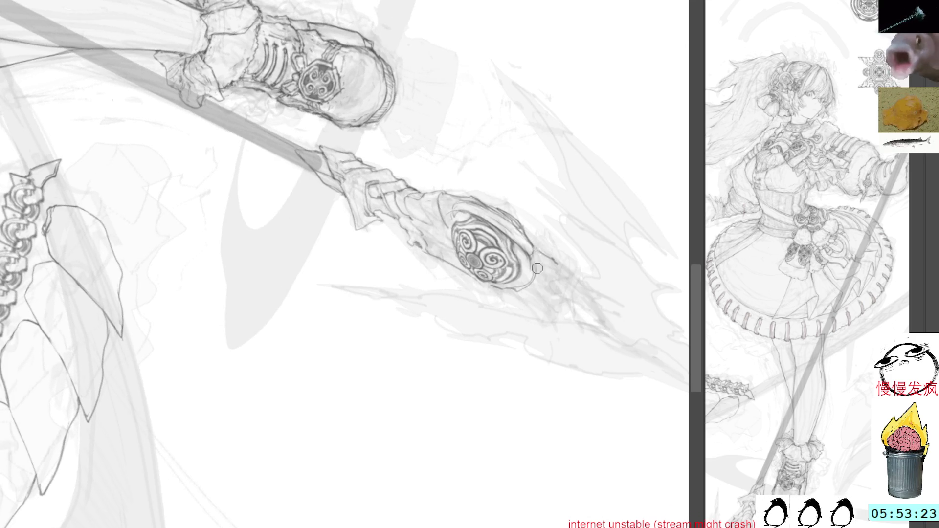